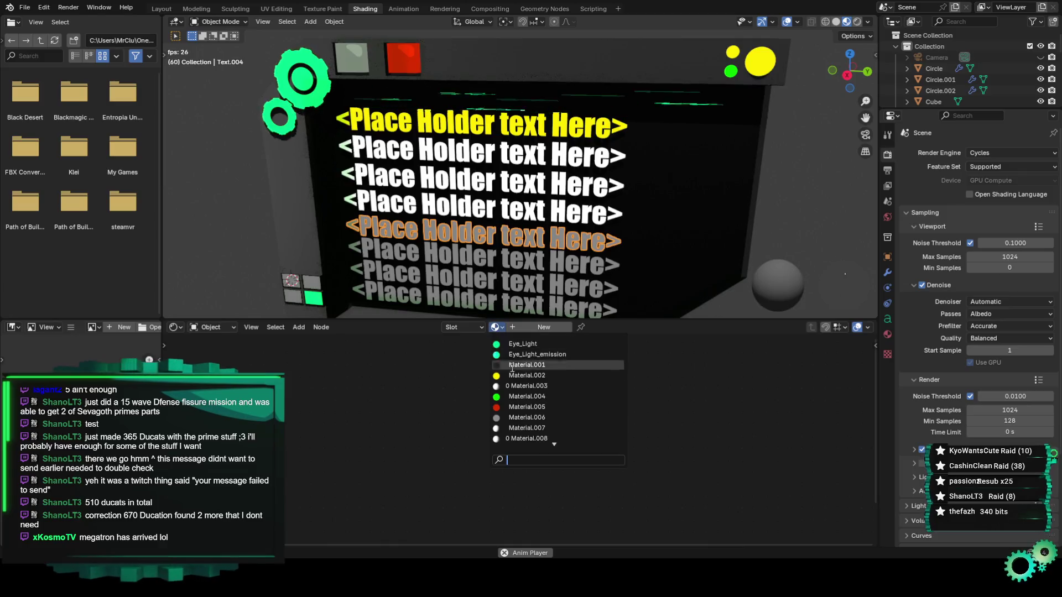
Assign the White Text material to the next three placeholder text lines
click(524, 438)
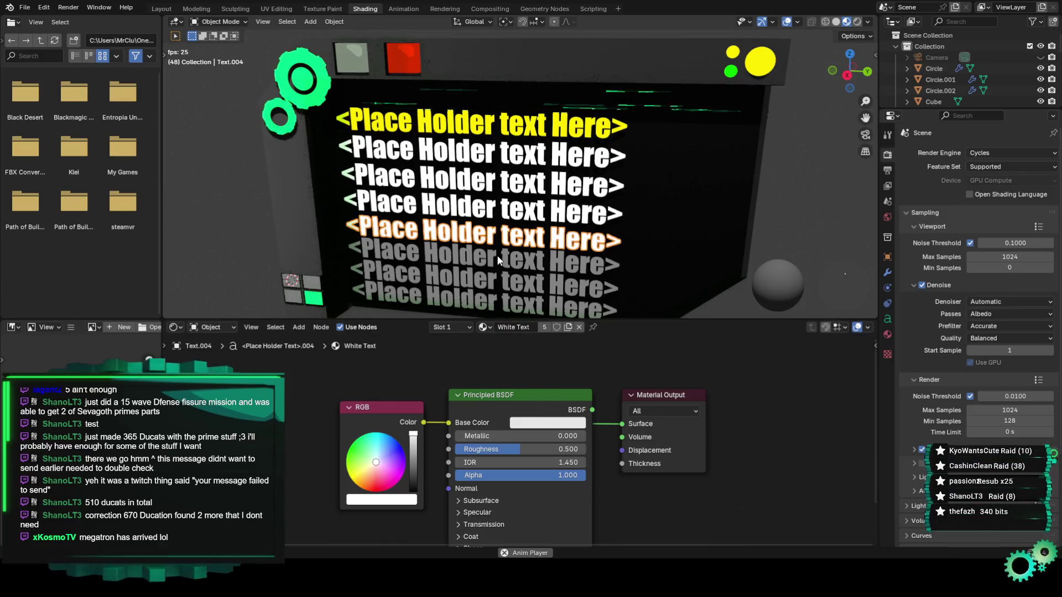
click(496, 256)
click(496, 328)
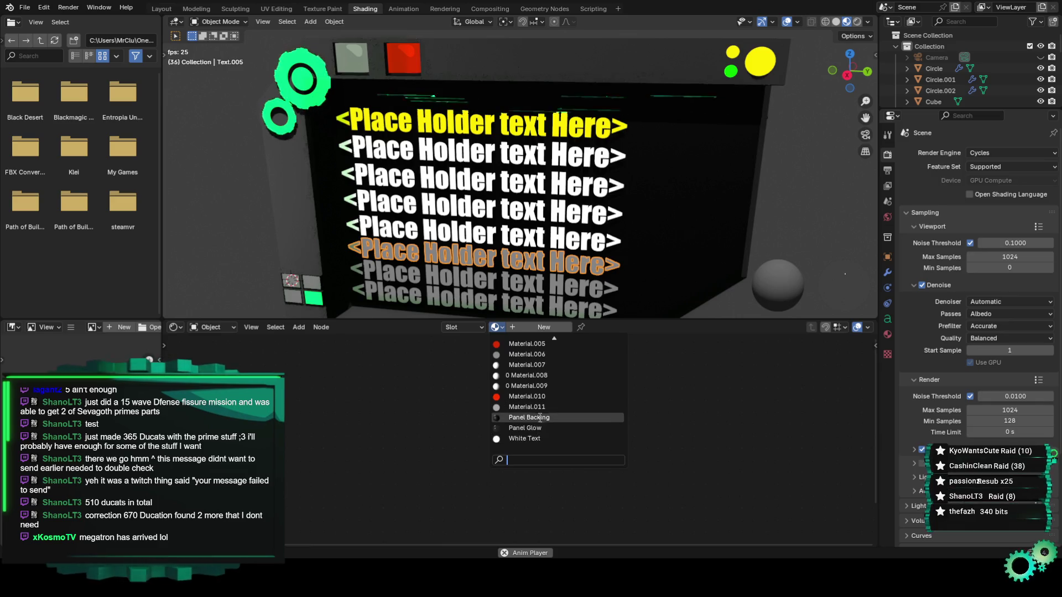
click(524, 437)
click(500, 264)
click(495, 327)
click(525, 438)
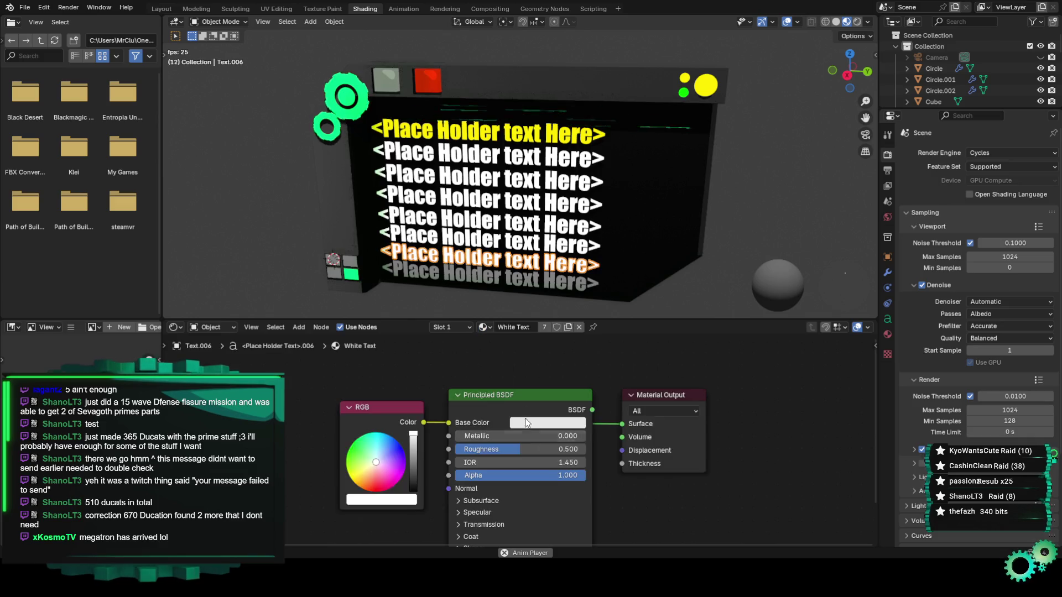
Give the bottom placeholder line White Text, deselect it, and return to the Layout workspace
click(488, 277)
click(499, 326)
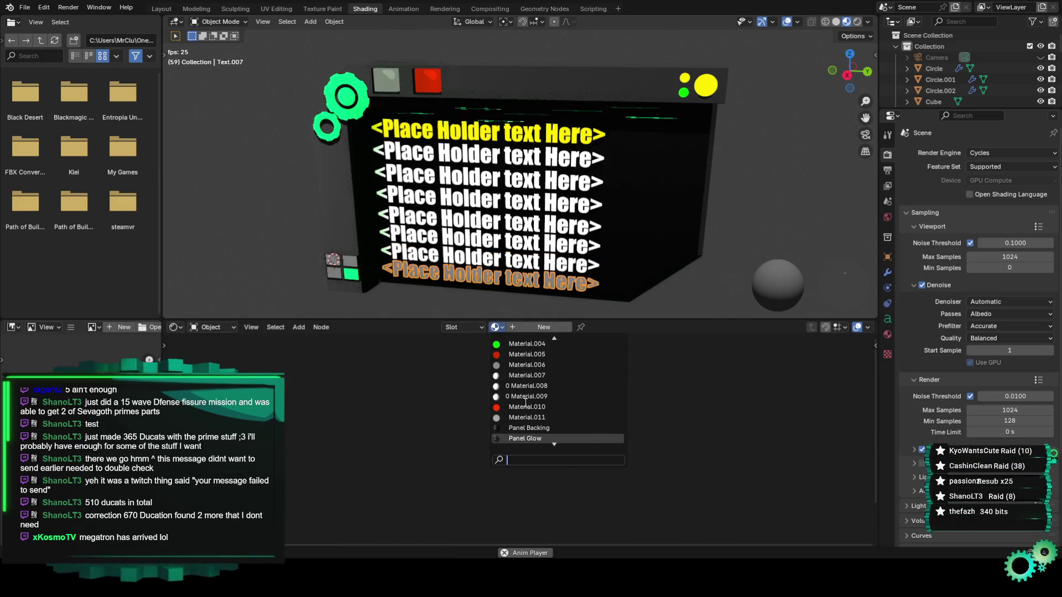
click(520, 436)
click(303, 237)
click(161, 9)
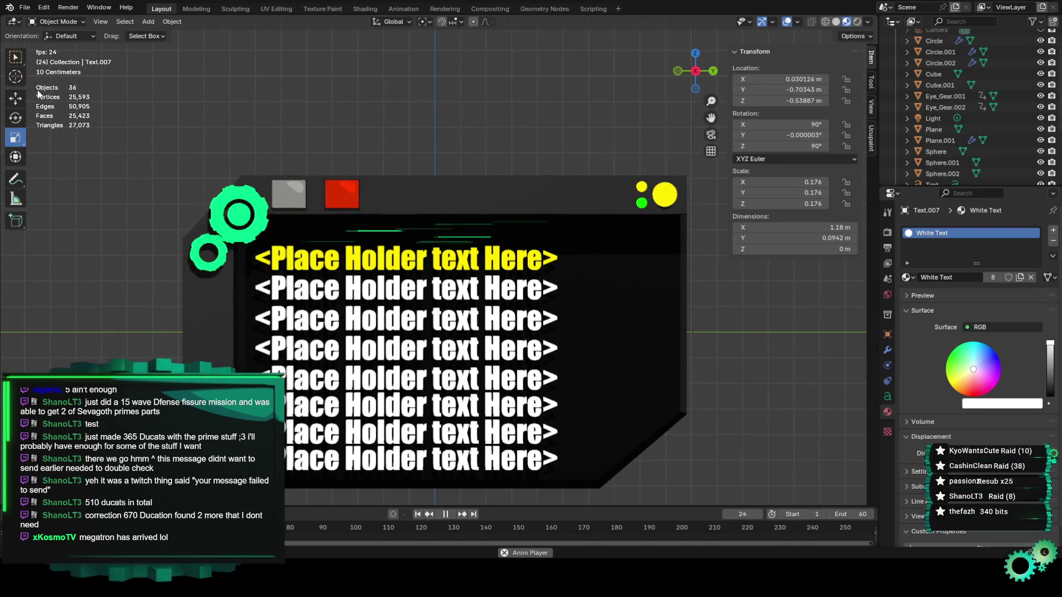
Save the scene as Channel Banner Specs4.blend, then browse the Ucupaint tab and Render and Edit menus
click(24, 8)
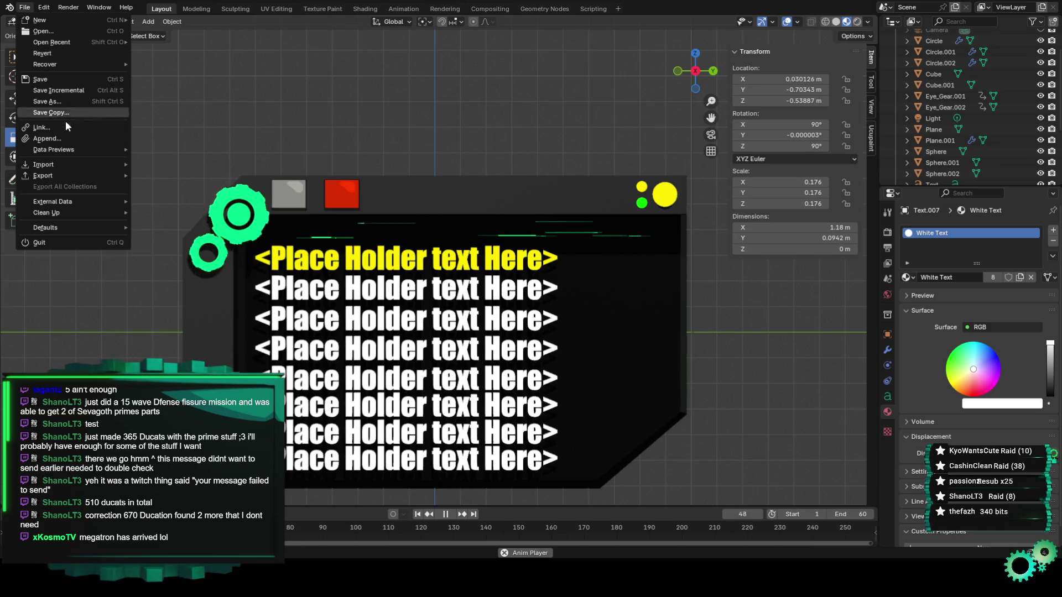
click(60, 81)
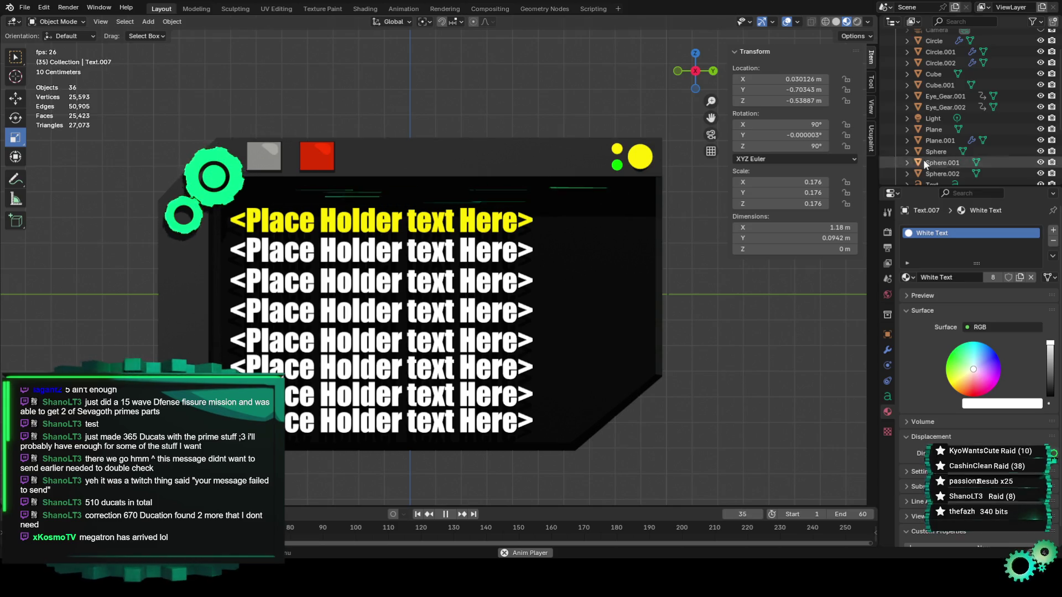
click(871, 143)
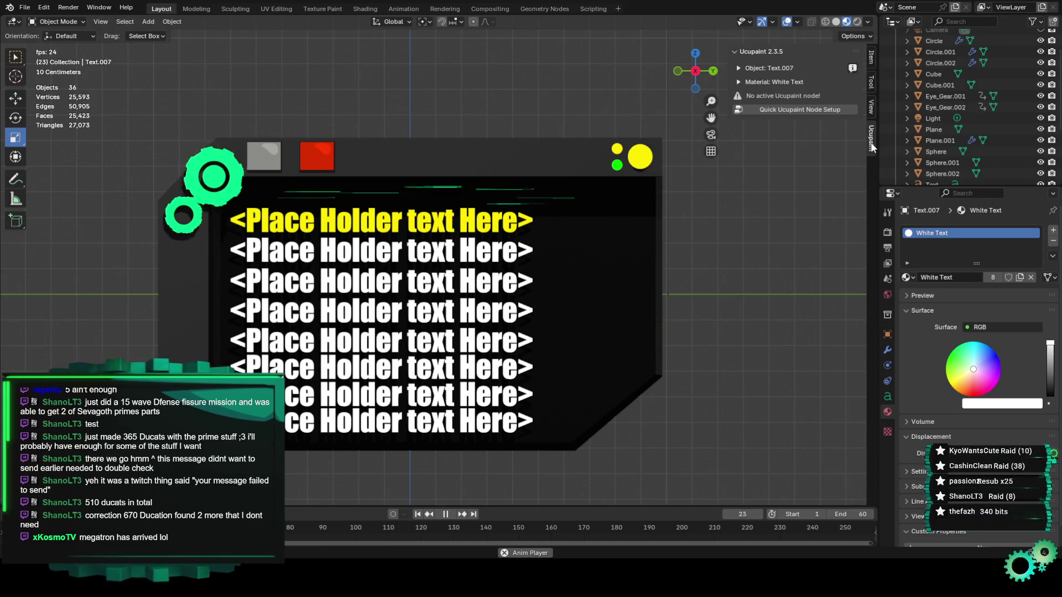
click(871, 57)
click(68, 7)
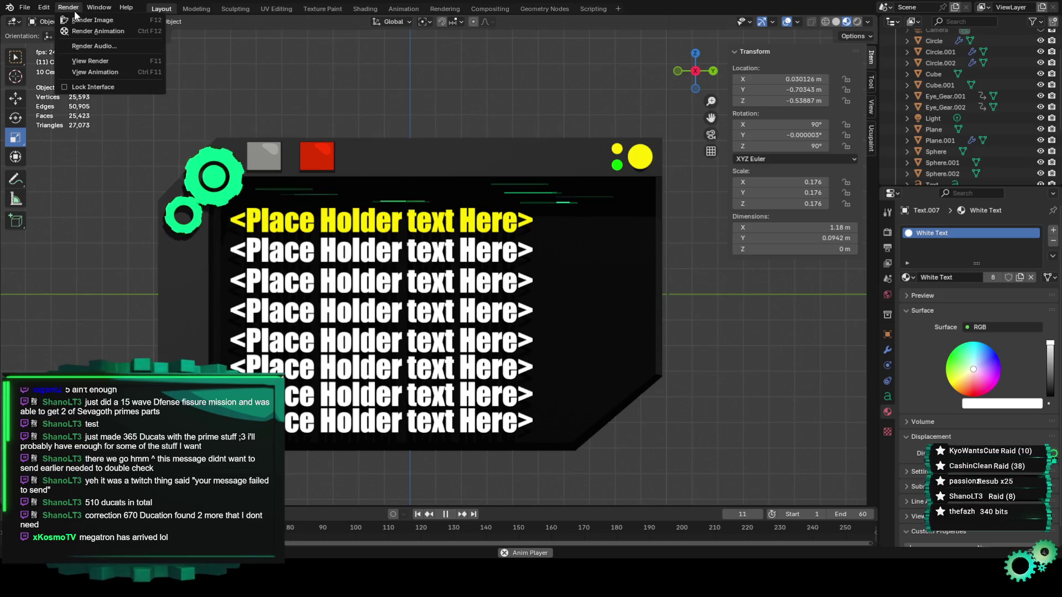
click(37, 7)
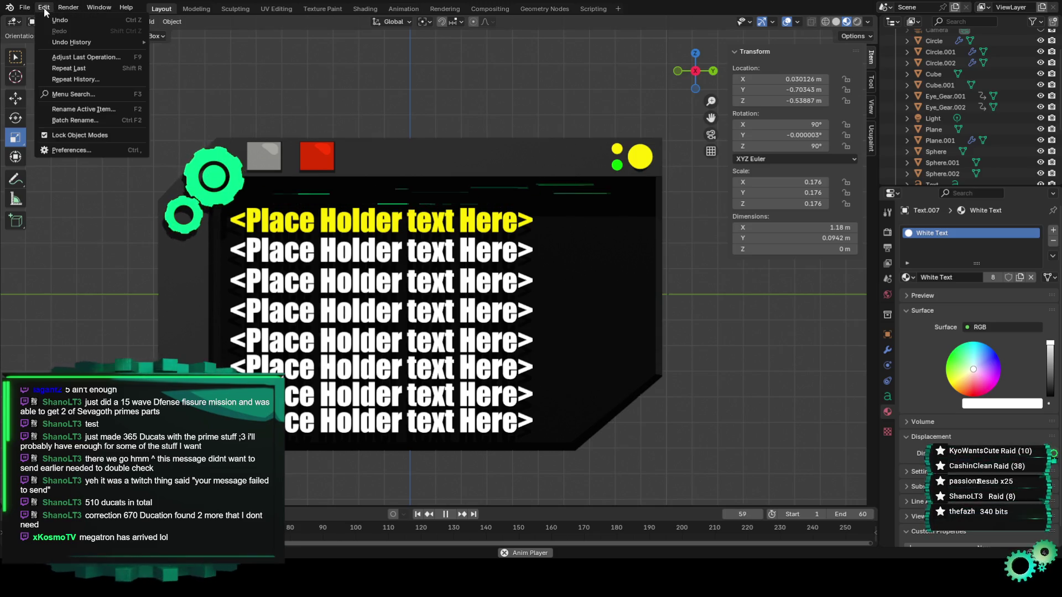
click(82, 155)
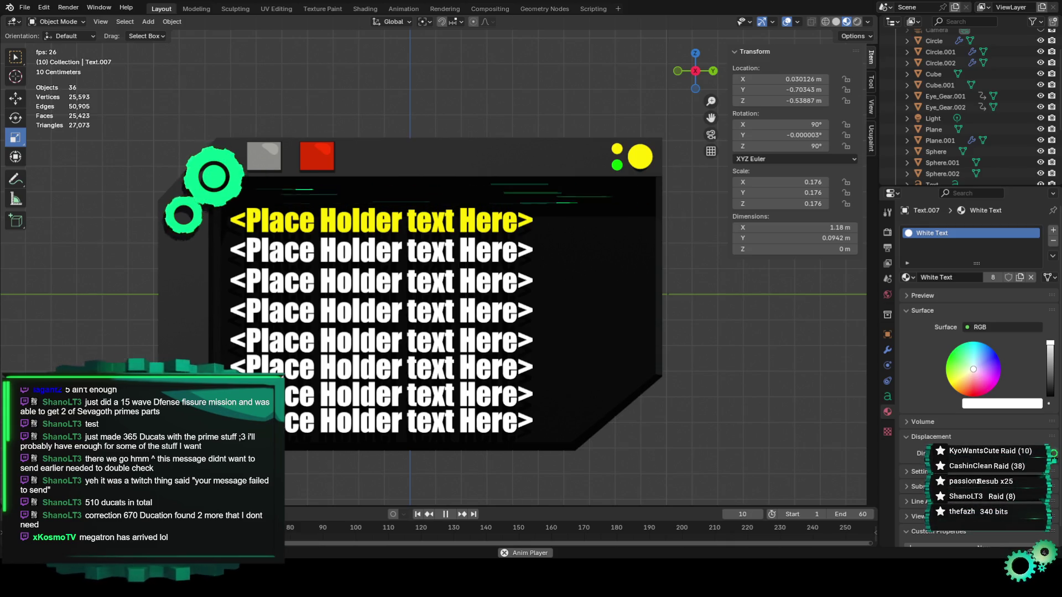
click(68, 7)
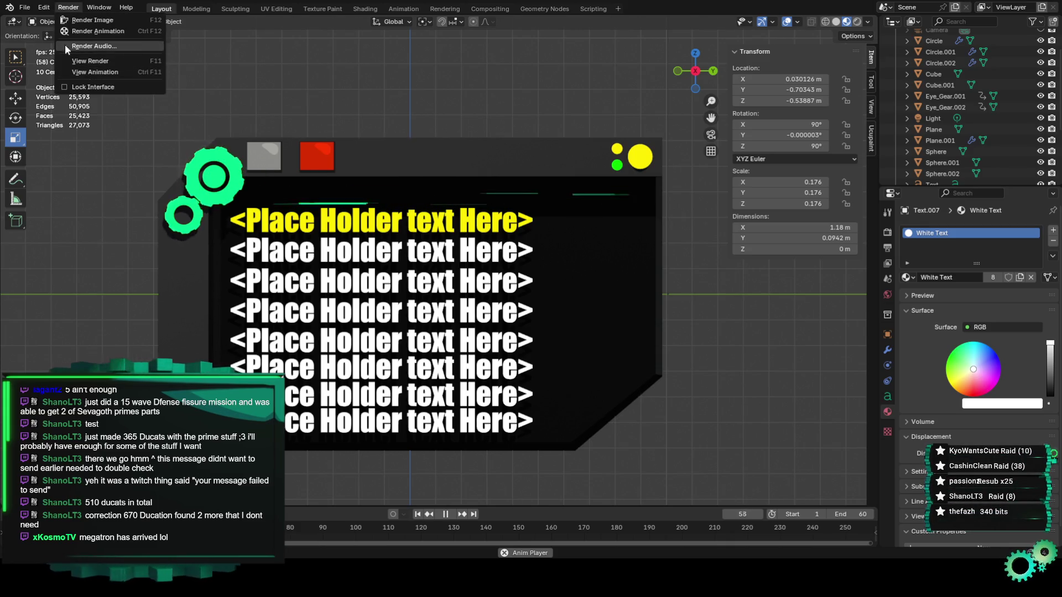
Re-save Channel Banner Specs4.blend and bring up the BoxCutter sidebar panel
mouse_move(25, 12)
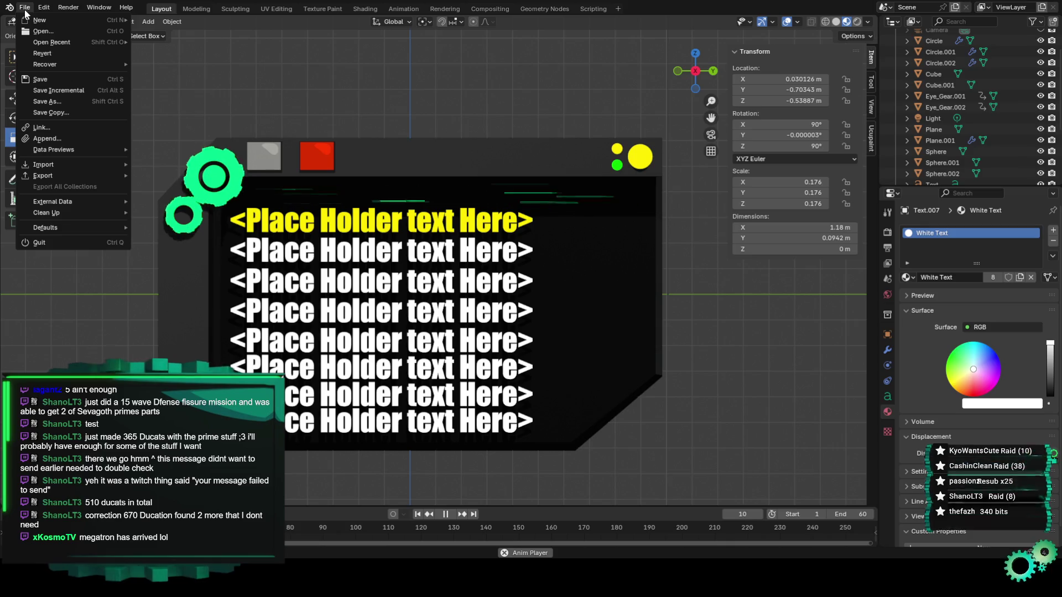
click(58, 78)
click(65, 8)
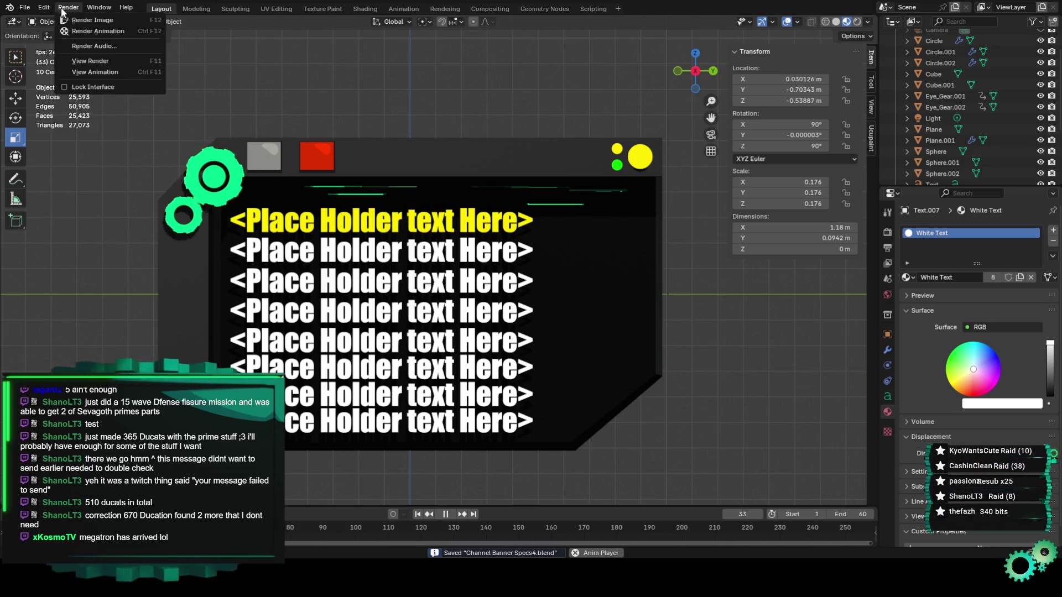
mouse_move(43, 8)
click(61, 149)
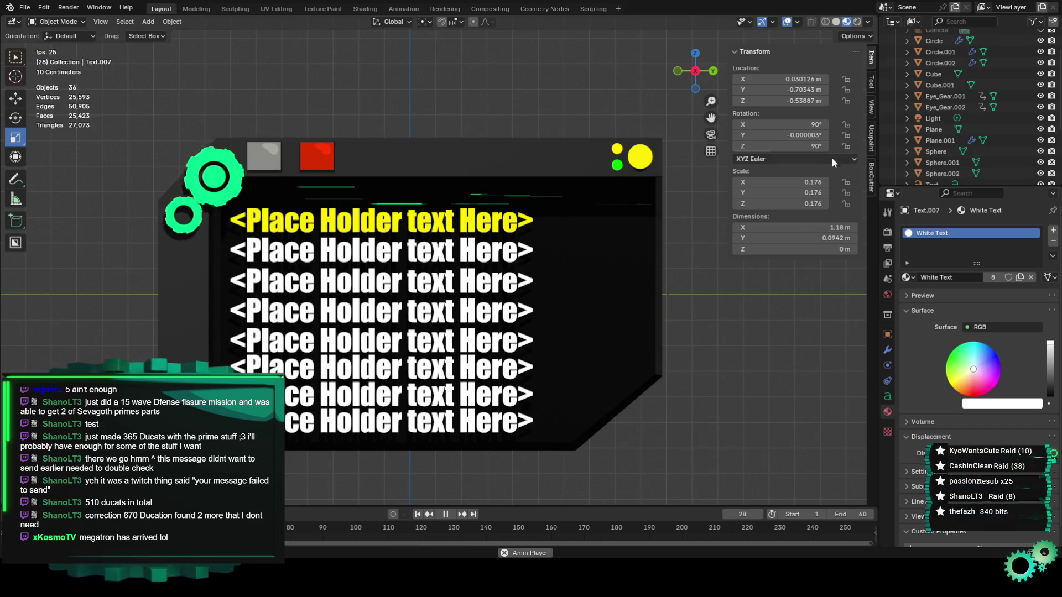
click(871, 184)
Activate BoxCutter on the Plane and cut a long solidified rectangular recess across the top strip
click(756, 67)
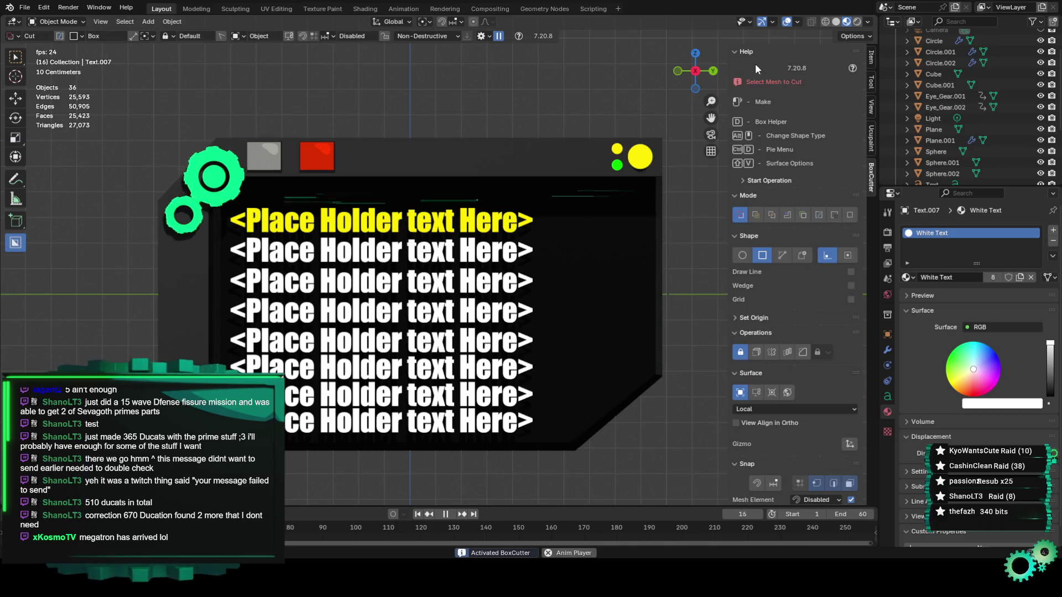
click(470, 167)
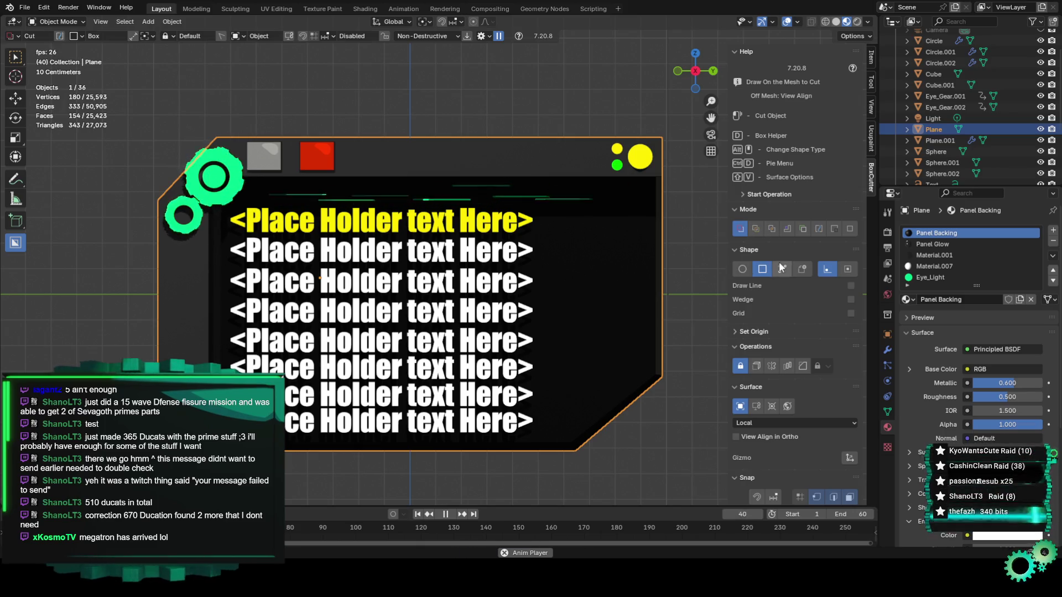
click(756, 366)
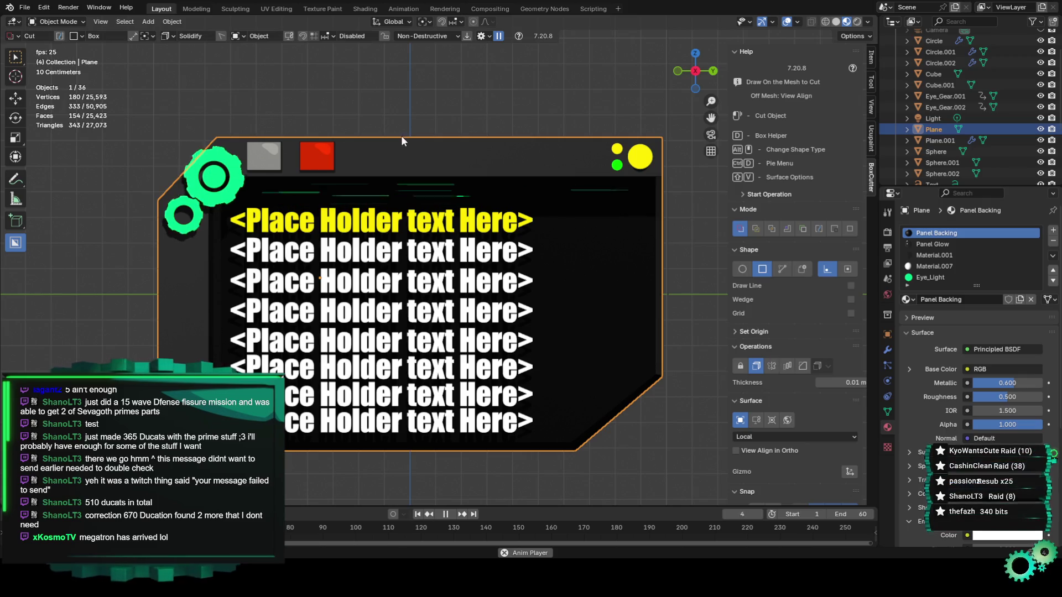
mouse_move(393, 147)
mouse_down()
mouse_move(560, 172)
mouse_move(601, 165)
mouse_up()
scroll(439, 154, up, 1)
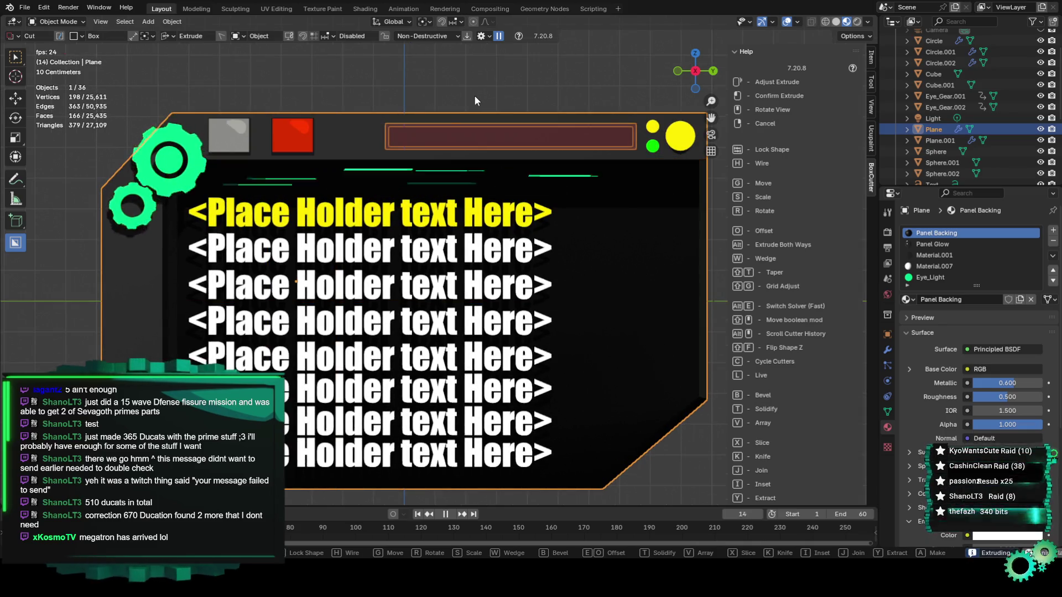
click(487, 137)
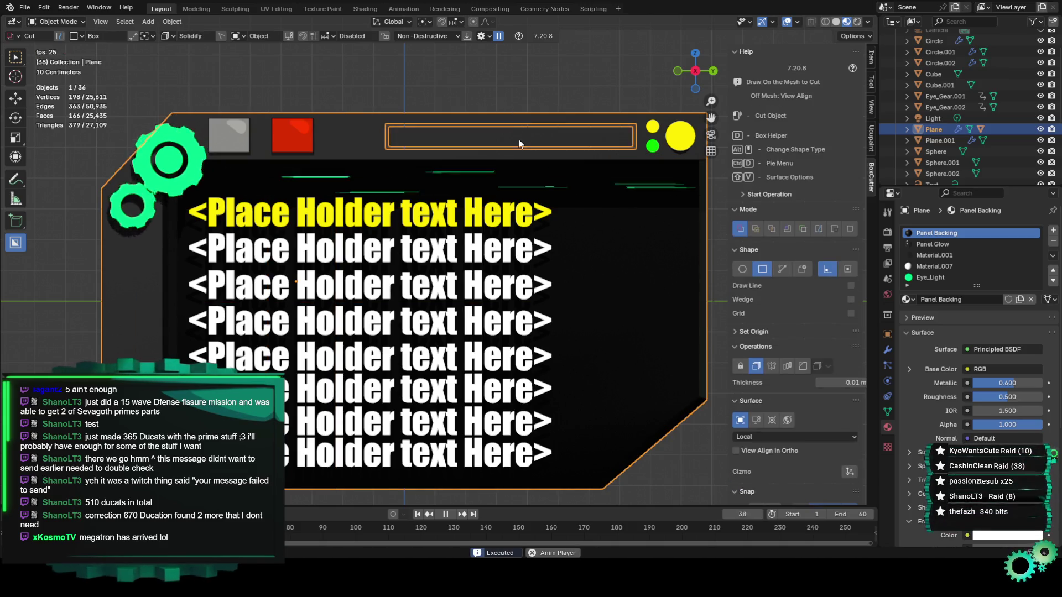
scroll(504, 145, up, 1)
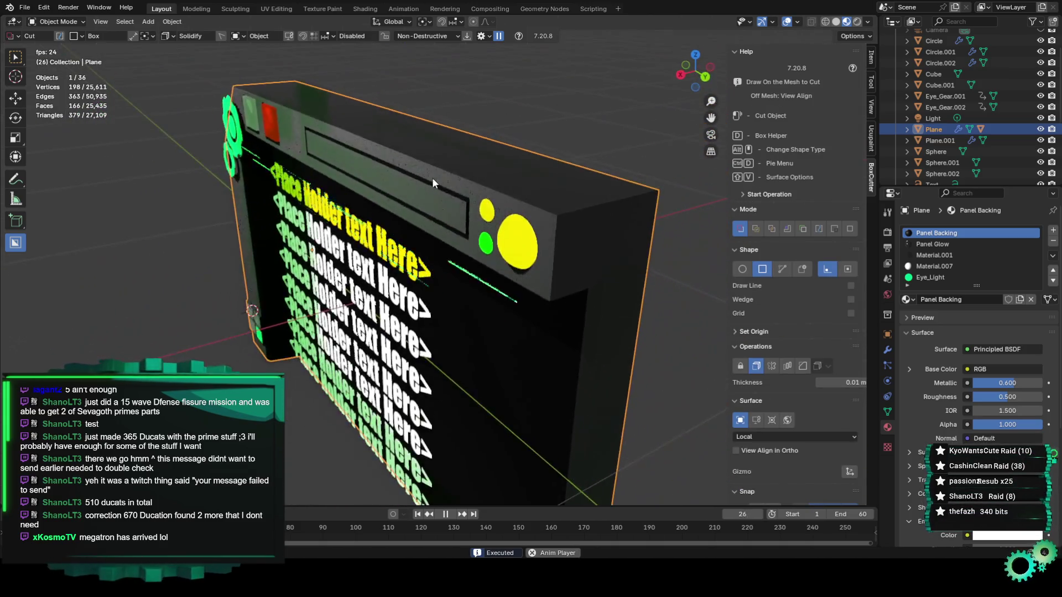
scroll(512, 138, down, 3)
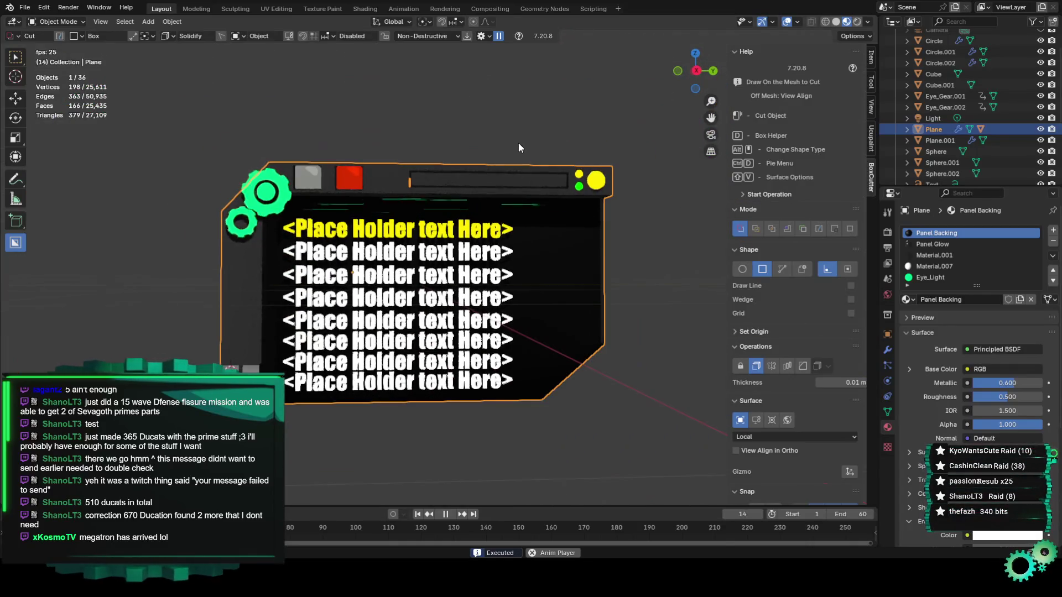
scroll(483, 168, up, 3)
scroll(895, 161, down, 5)
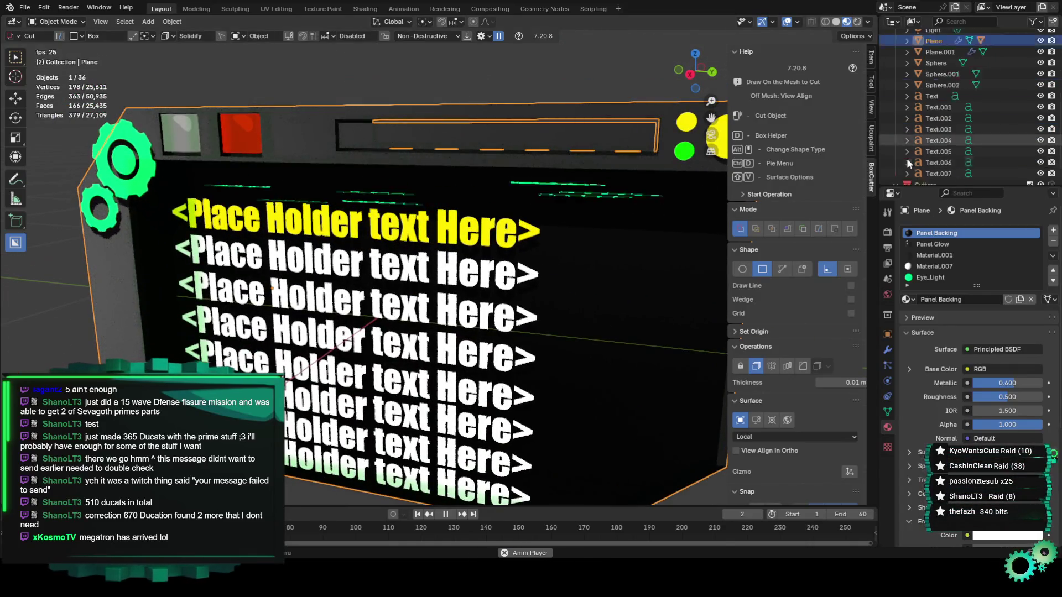
click(935, 174)
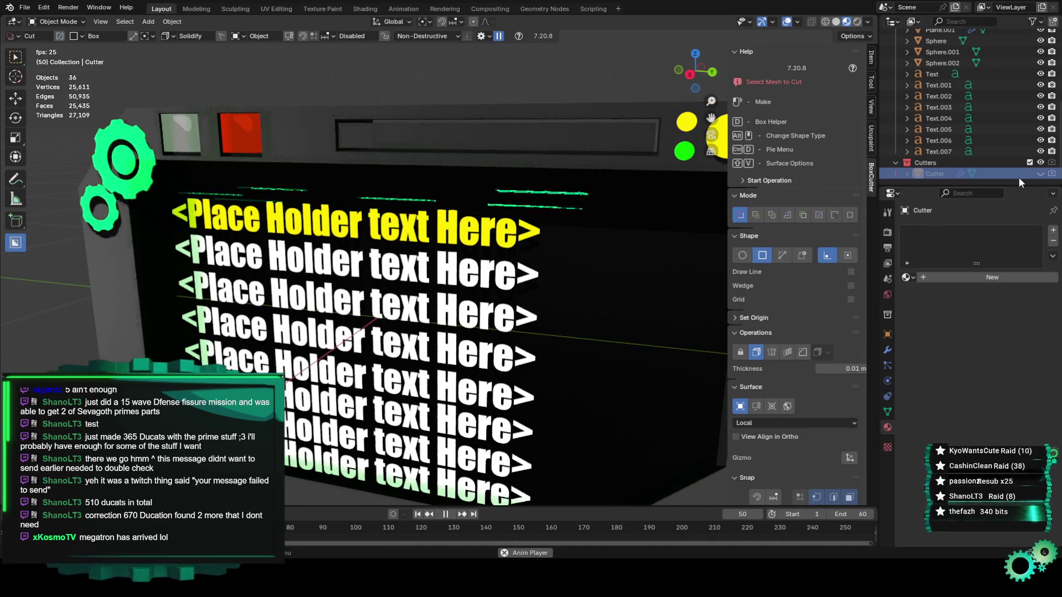
Unhide and select the Cutter bar, stop playback, and enter Edit Mode
click(1039, 173)
mouse_move(527, 151)
middle_down()
mouse_move(423, 161)
mouse_move(465, 164)
middle_up()
scroll(466, 164, up, 3)
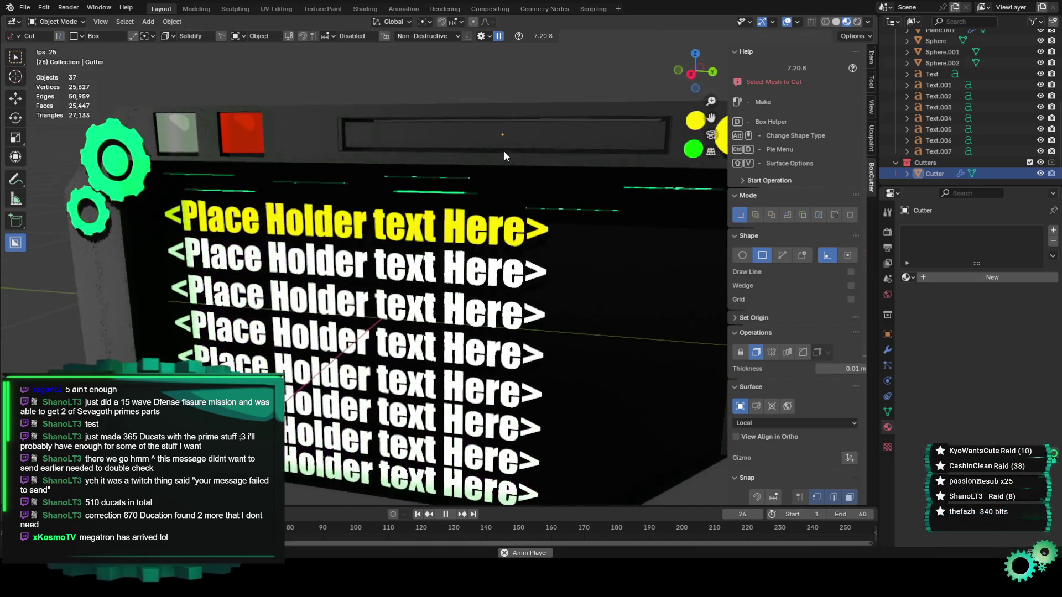
click(499, 145)
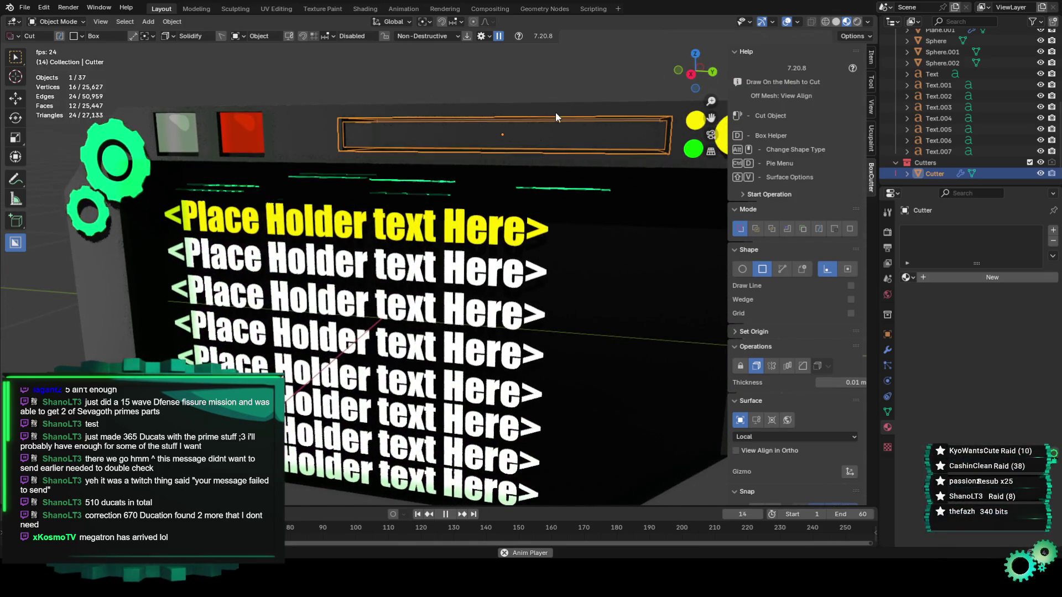
click(688, 76)
key(space)
scroll(568, 161, up, 2)
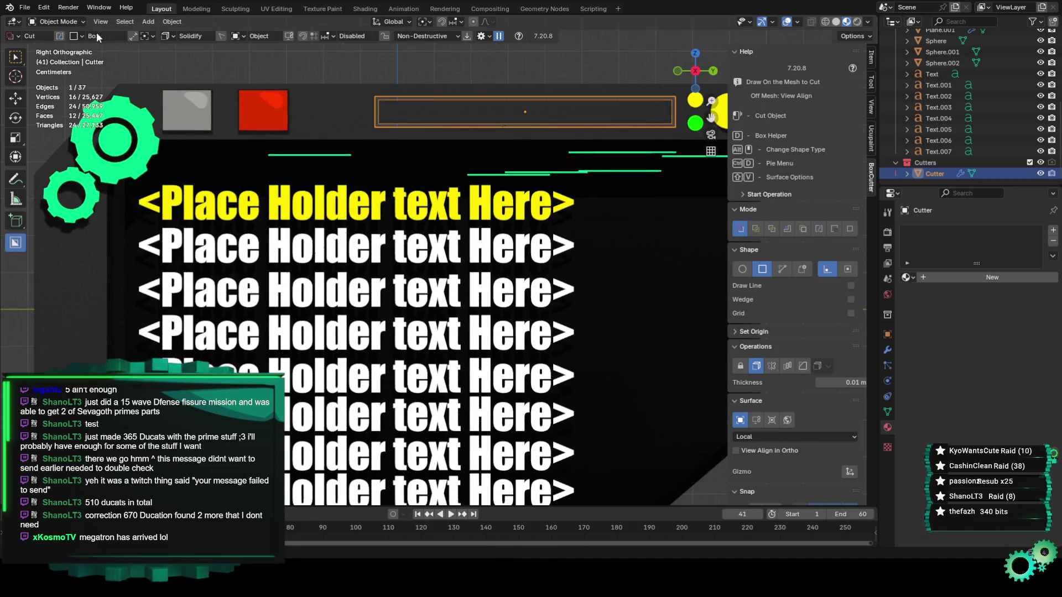
click(73, 23)
click(72, 45)
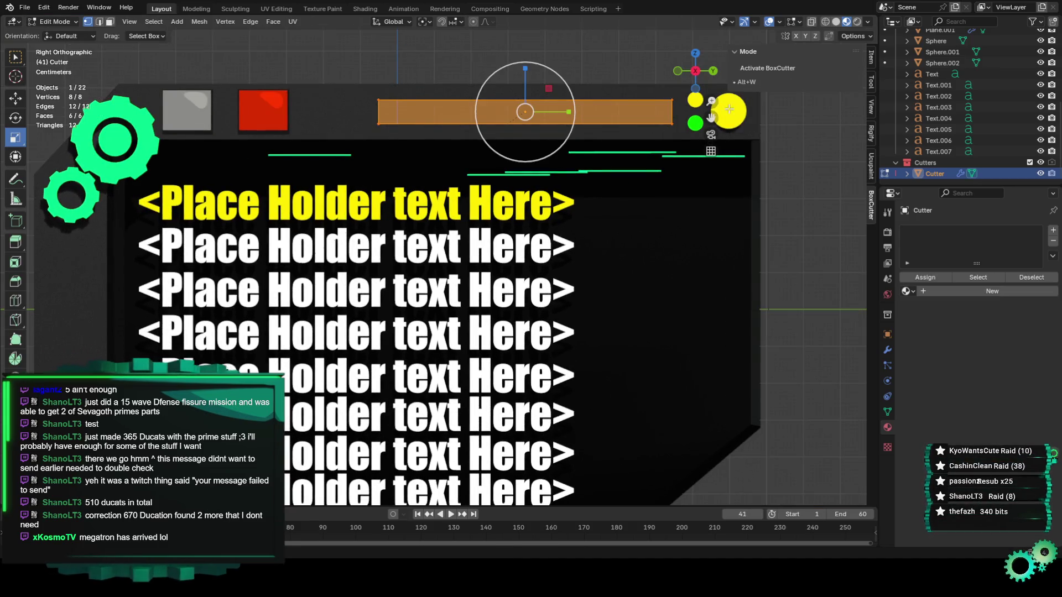
Select the Cutter's four corner vertices and subdivide the face
mouse_move(713, 115)
mouse_down()
mouse_move(584, 177)
mouse_move(586, 187)
mouse_up()
scroll(586, 187, up, 2)
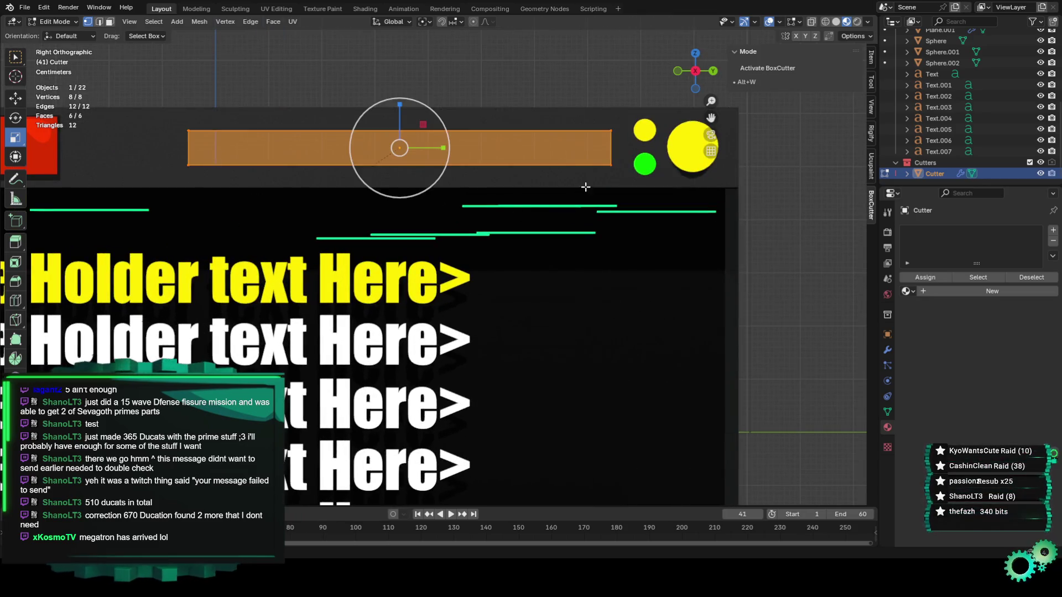
click(603, 128)
shift+click(615, 178)
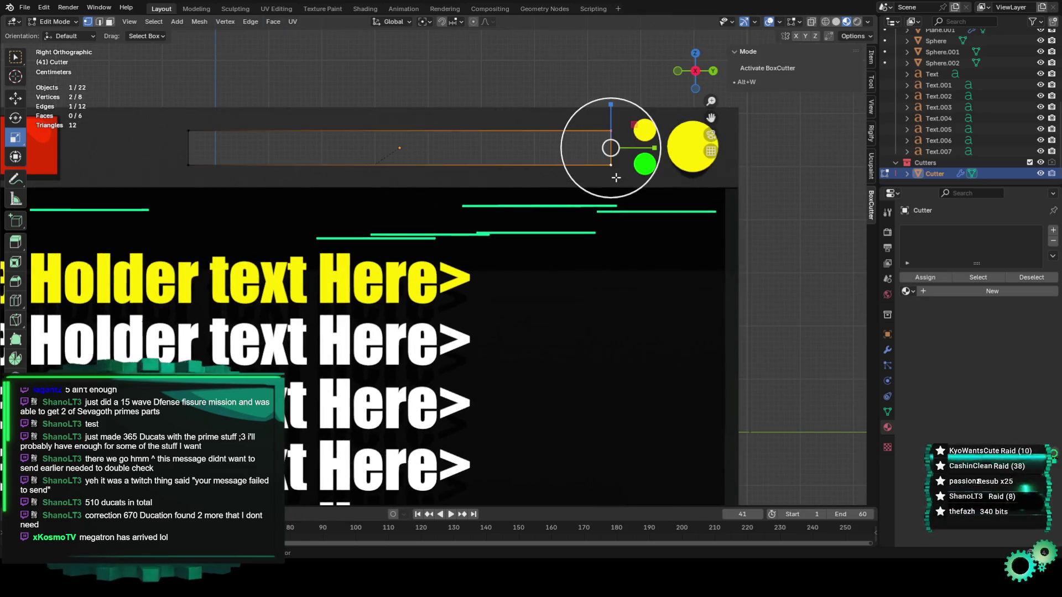
scroll(604, 175, up, 1)
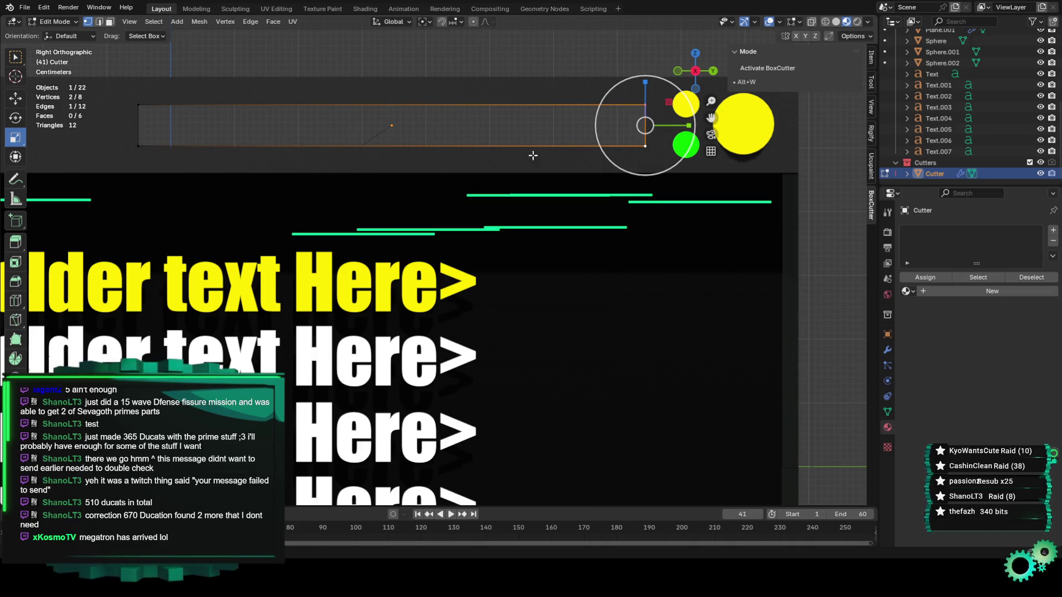
shift+click(147, 105)
shift+click(139, 147)
right_click(194, 139)
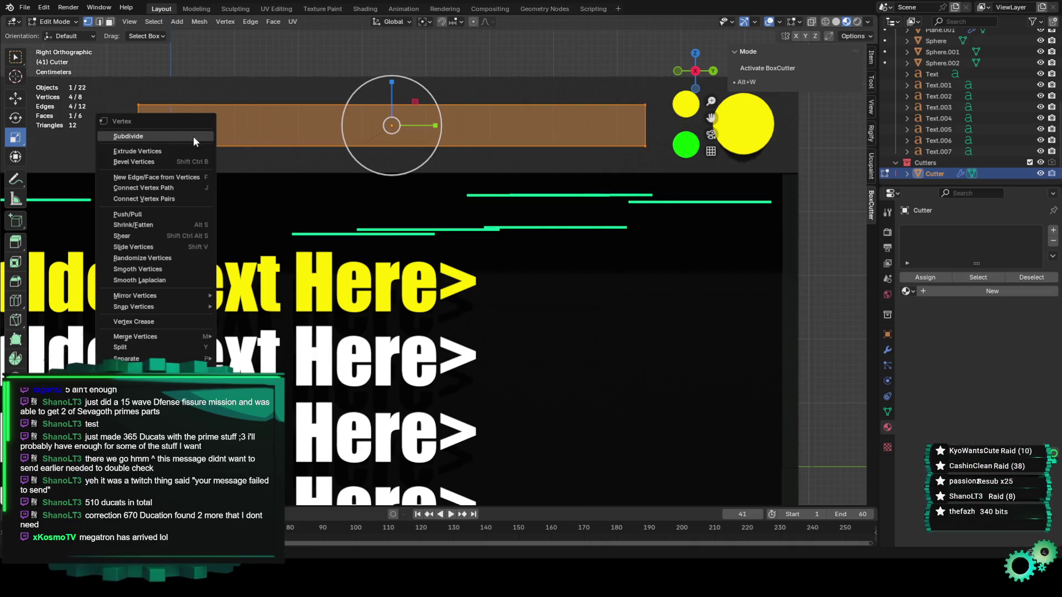
click(190, 137)
Select the top and bottom middle vertices and scale them apart along Z
click(409, 117)
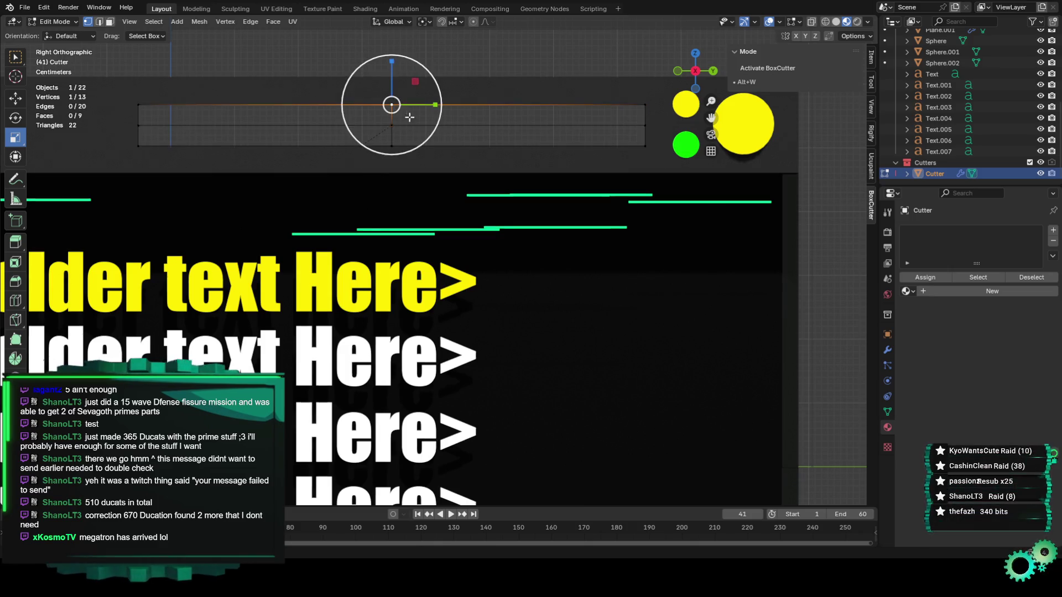
drag(392, 74, 392, 59)
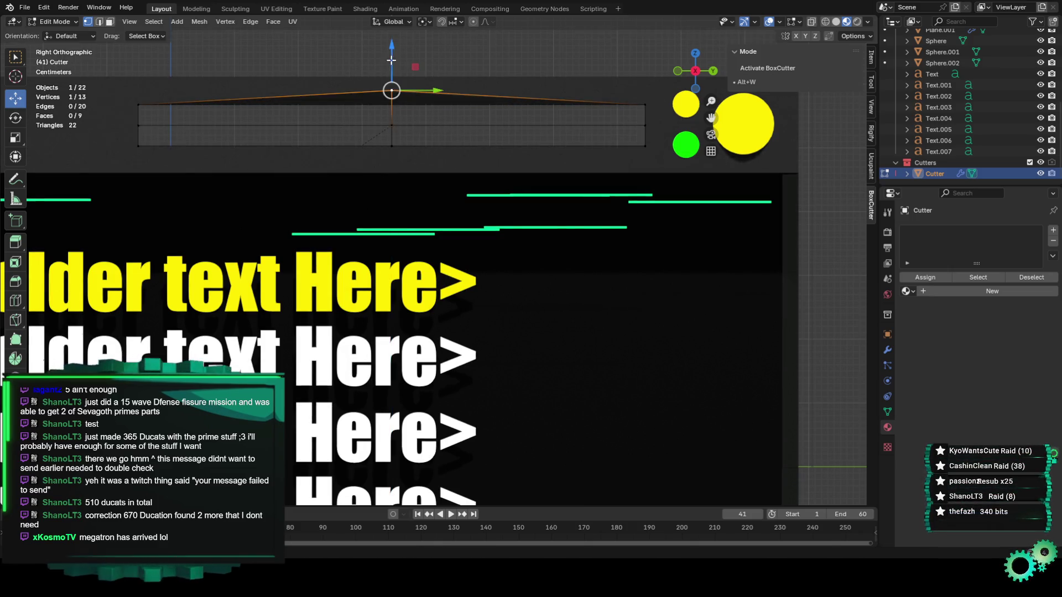
key(ctrl+z)
click(401, 141)
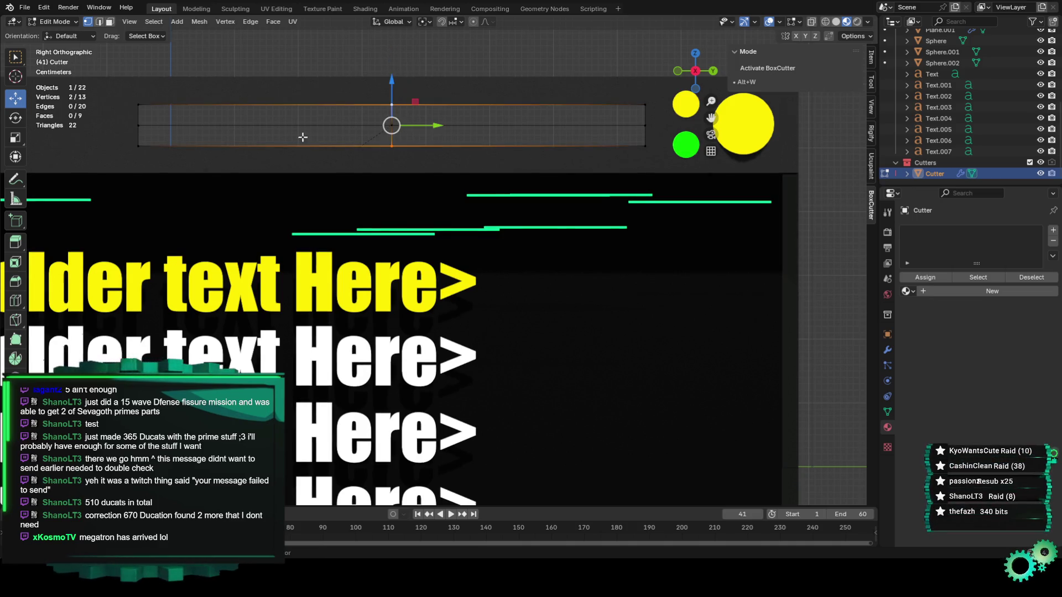
drag(392, 84, 391, 46)
click(645, 145)
mouse_move(619, 145)
middle_down()
mouse_move(529, 123)
mouse_move(515, 146)
mouse_move(606, 180)
middle_up()
shift+click(605, 178)
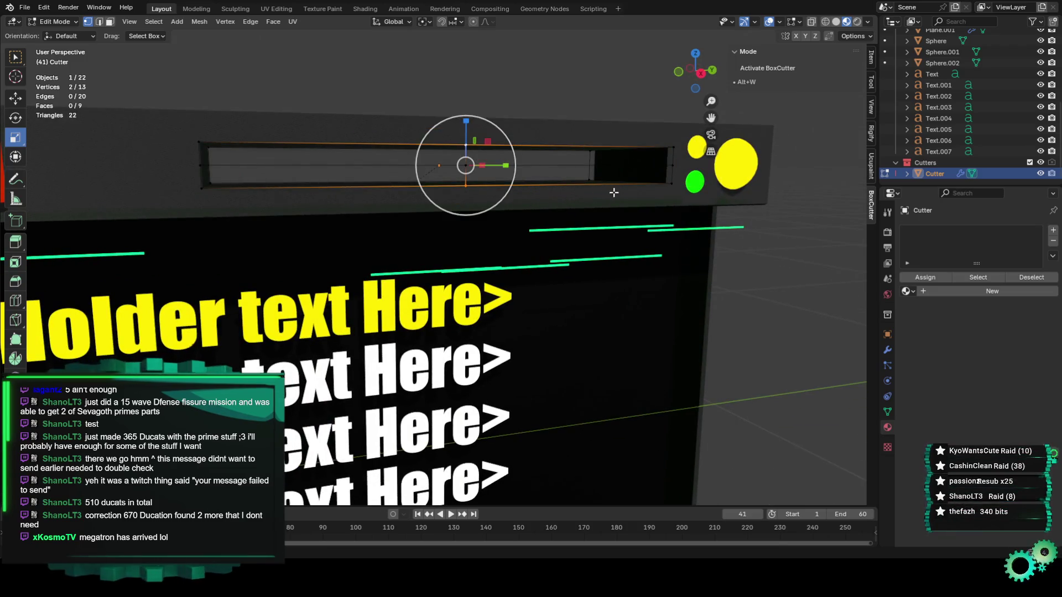
click(55, 22)
click(53, 33)
middle_drag(470, 148, 332, 167)
click(361, 158)
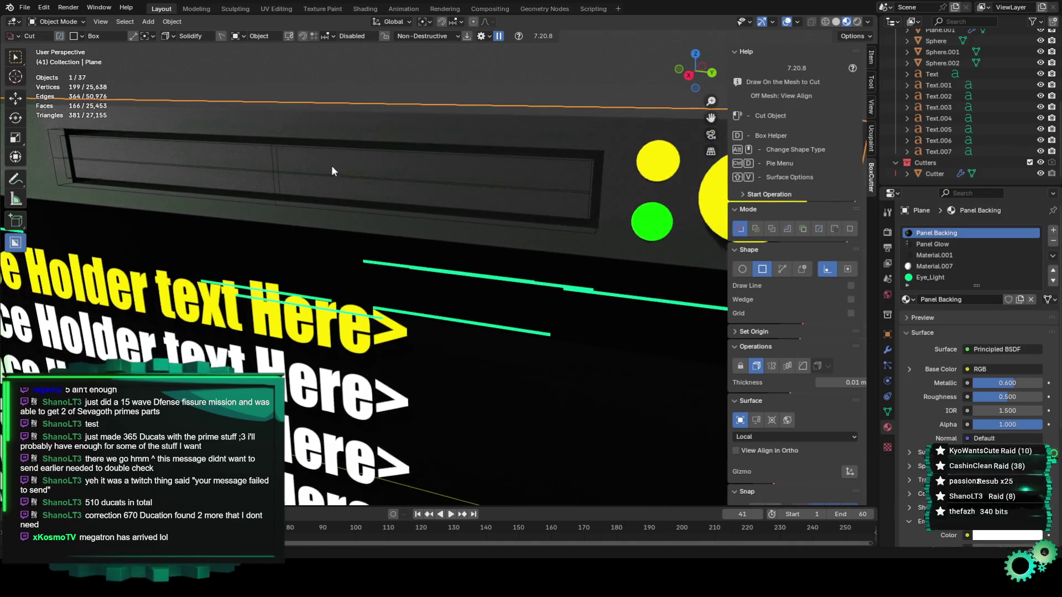
click(274, 161)
mouse_move(270, 181)
middle_down()
mouse_move(277, 191)
mouse_move(84, 80)
mouse_move(213, 124)
mouse_move(309, 183)
mouse_move(367, 194)
middle_up()
key(Tab)
drag(389, 87, 412, 100)
Turn on X-ray wireframe and stretch the selected Cutter vertices vertically
click(827, 21)
mouse_move(438, 161)
middle_down()
mouse_move(415, 175)
mouse_move(473, 166)
mouse_move(413, 160)
middle_up()
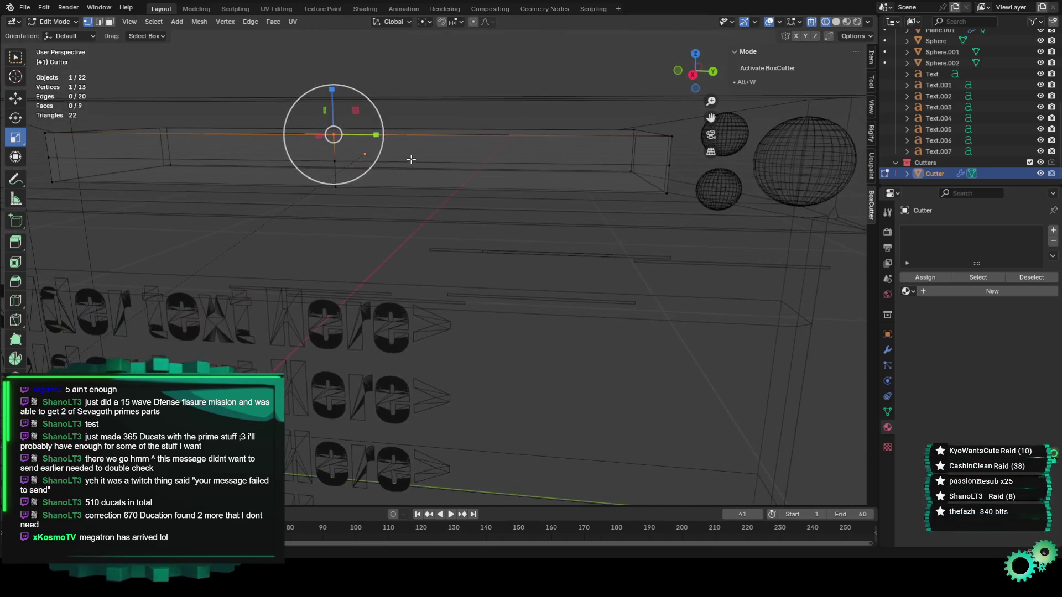
shift+click(354, 189)
drag(332, 116, 332, 89)
mouse_move(331, 89)
middle_down()
mouse_move(433, 221)
mouse_move(576, 188)
mouse_move(596, 163)
mouse_move(469, 171)
mouse_move(563, 201)
middle_up()
Select the Cutter's end vertices and scale them along Y, then undo the scaling
click(662, 192)
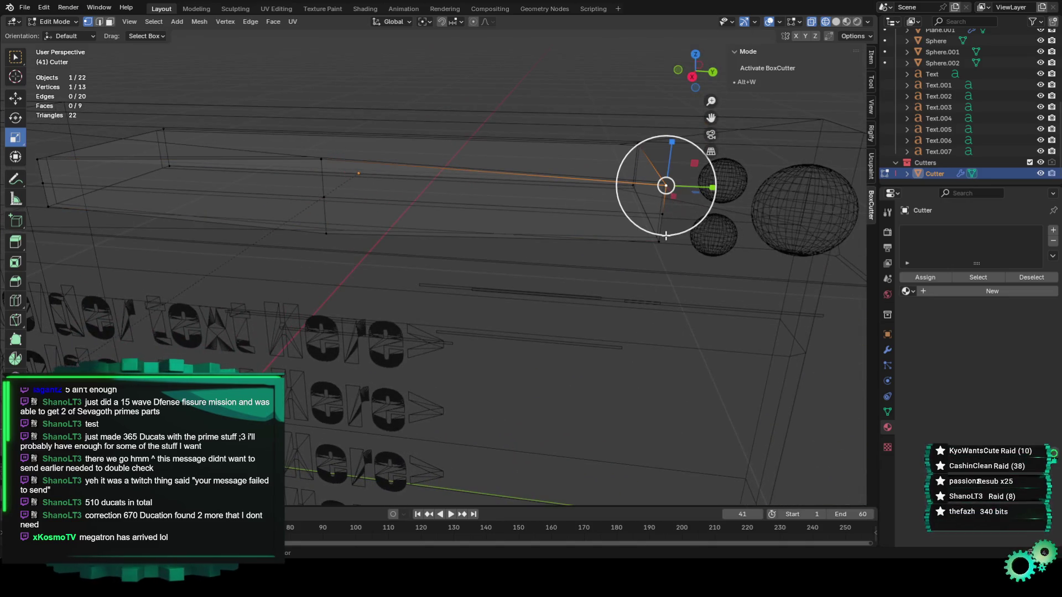
shift+click(661, 238)
shift+drag(36, 157, 61, 219)
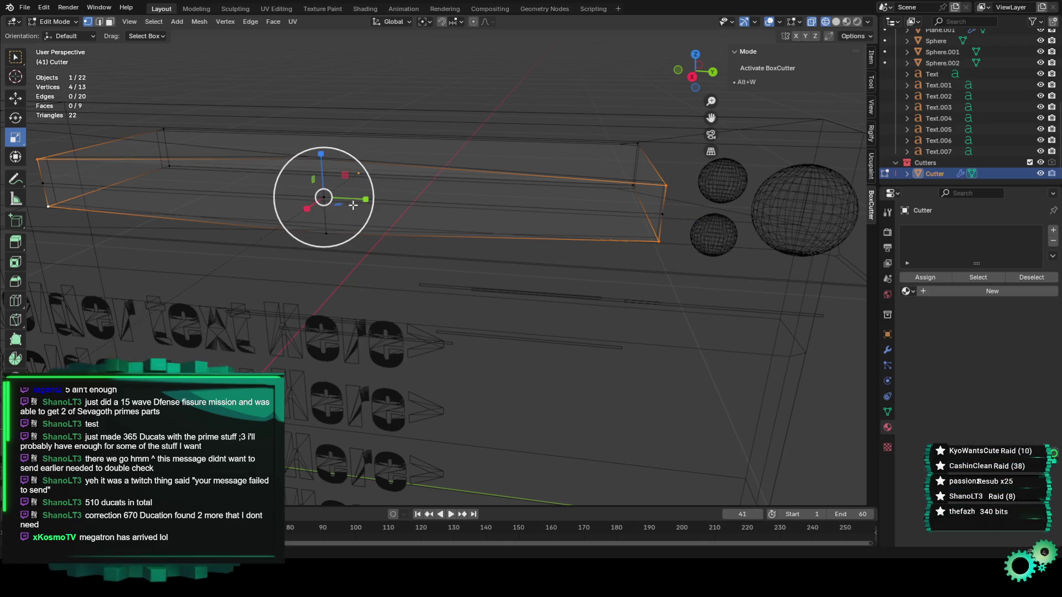
key(s)
key(y)
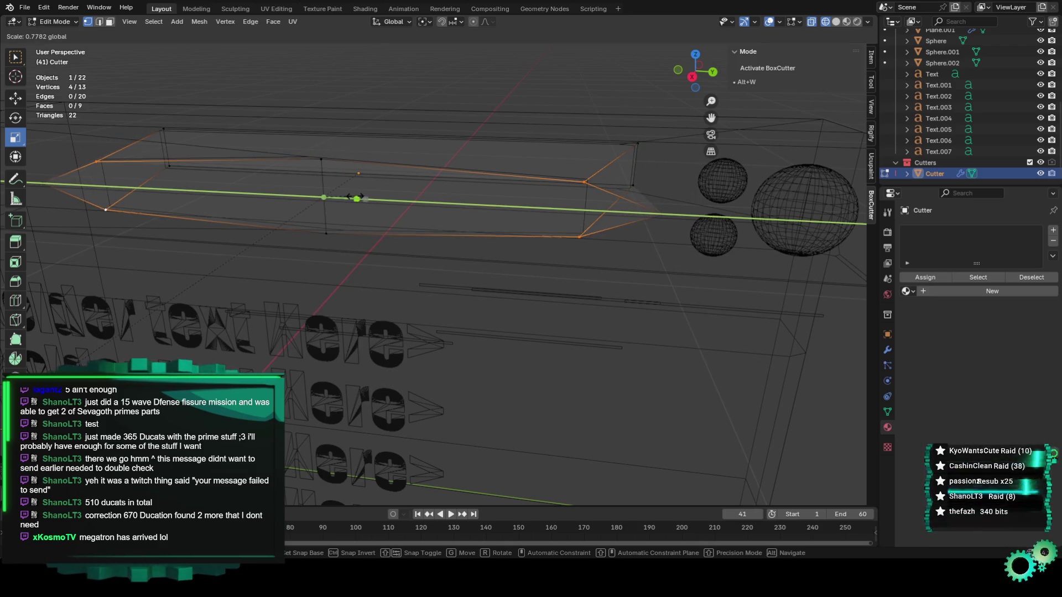
click(353, 197)
mouse_move(352, 196)
middle_down()
mouse_move(382, 166)
mouse_move(410, 173)
mouse_move(373, 184)
mouse_move(358, 177)
mouse_move(362, 215)
mouse_move(380, 228)
middle_up()
key(ctrl+z)
key(ctrl+z)
key(ctrl+shift+z)
Select all Cutter geometry, delete it, and frame the panel top in Right view
key(a)
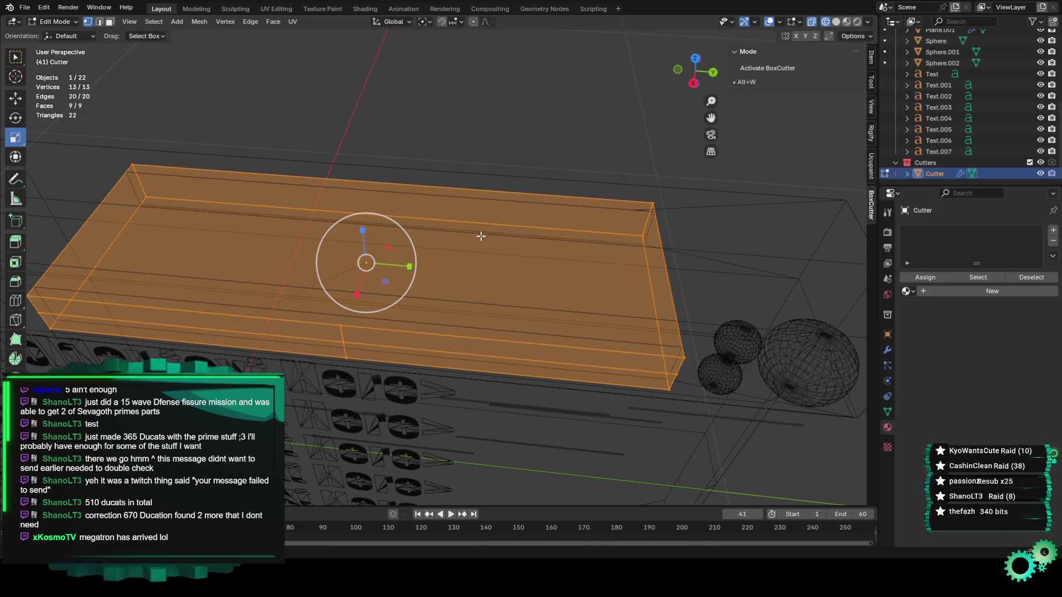
right_click(432, 237)
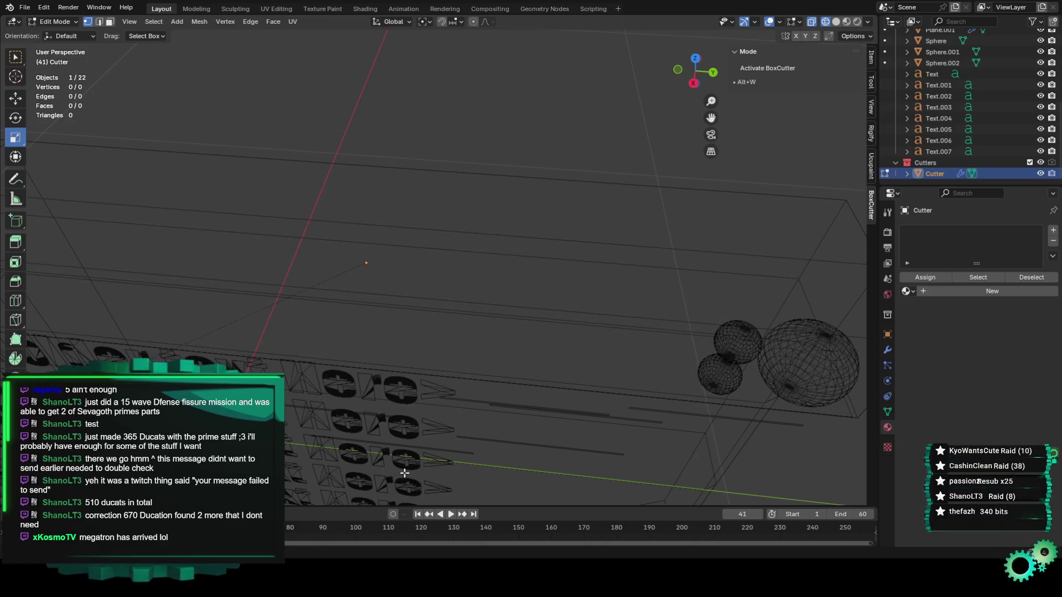
middle_drag(405, 473, 421, 289)
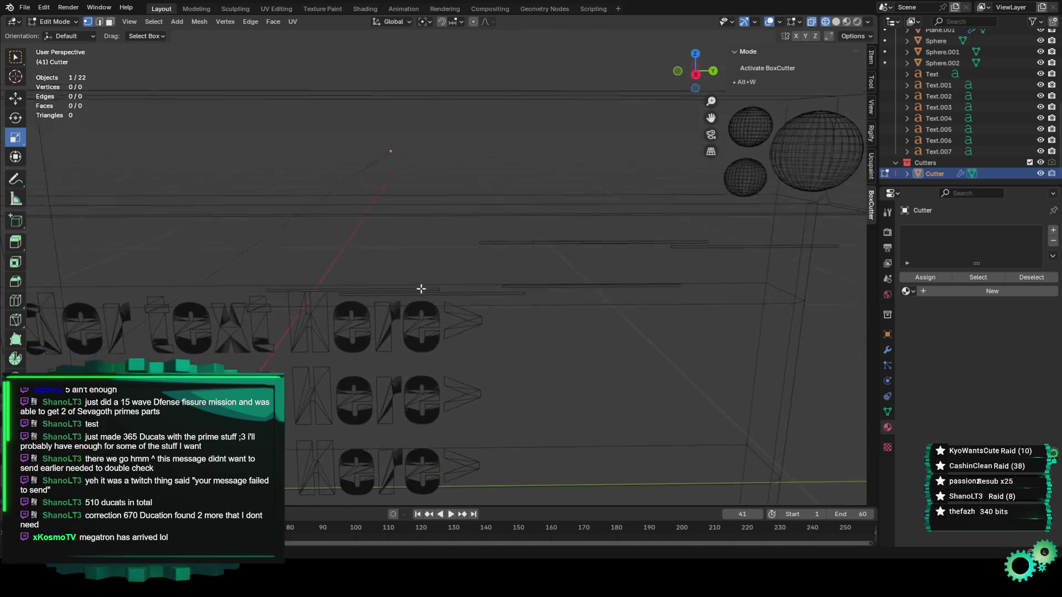
click(701, 78)
mouse_move(710, 117)
mouse_down()
mouse_move(763, 166)
mouse_move(827, 126)
mouse_up()
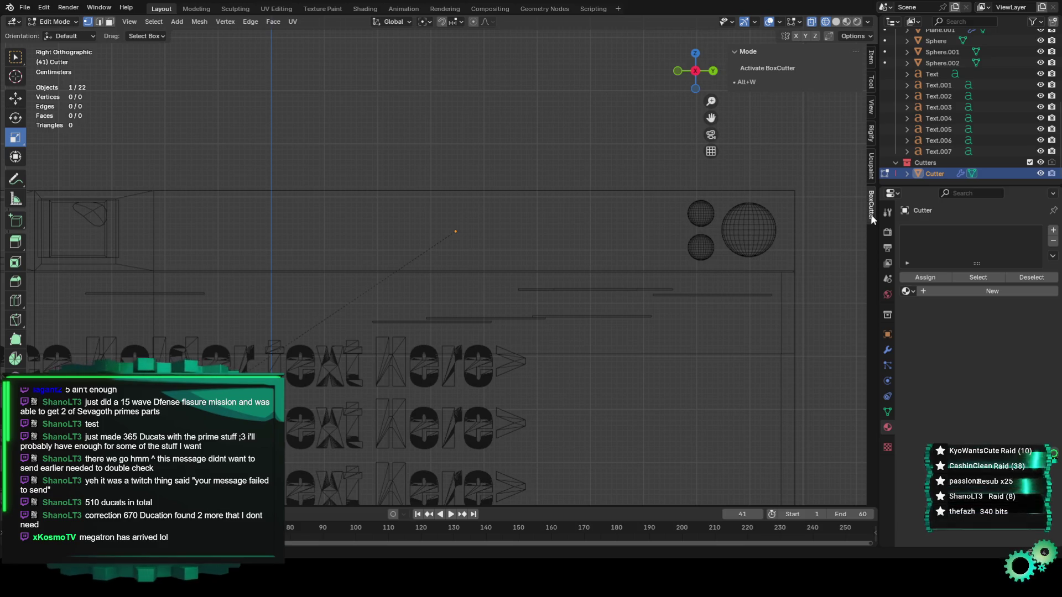
Switch BoxCutter to Ngon and cut a long shape with a pointed left end across the upper strip
click(766, 68)
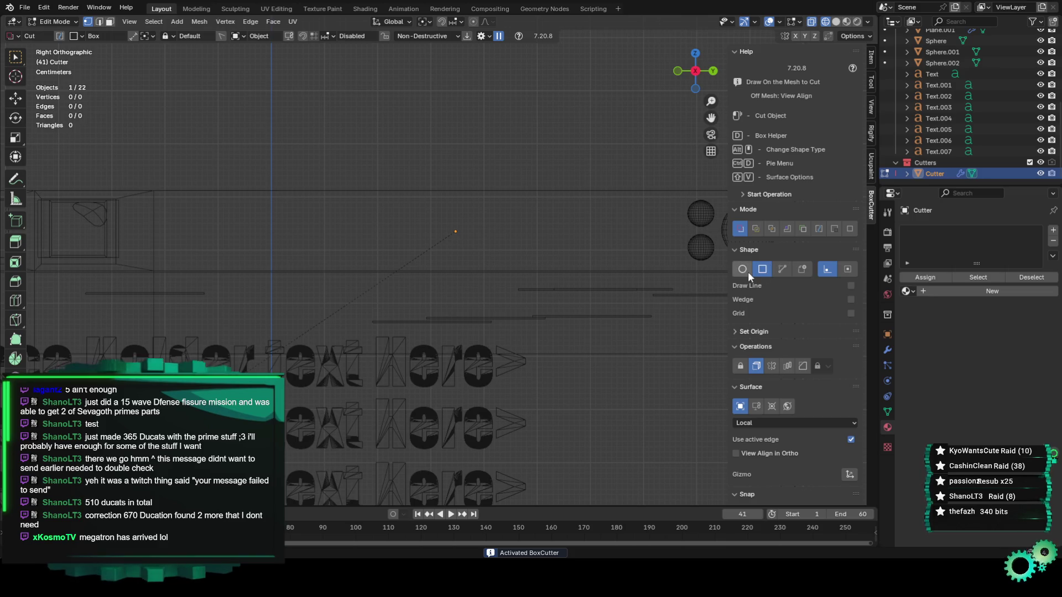
click(776, 269)
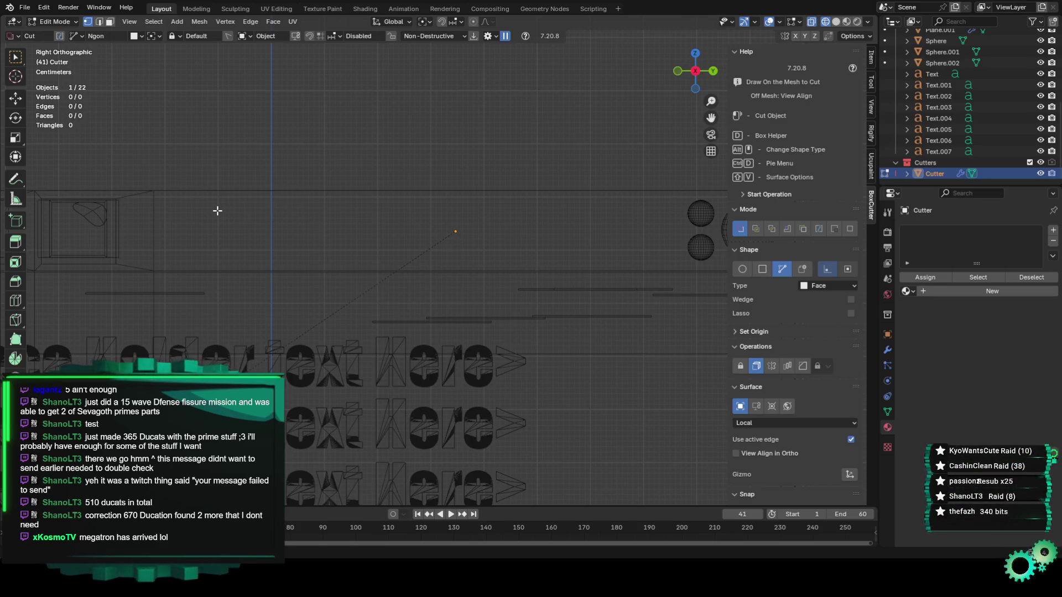
click(219, 239)
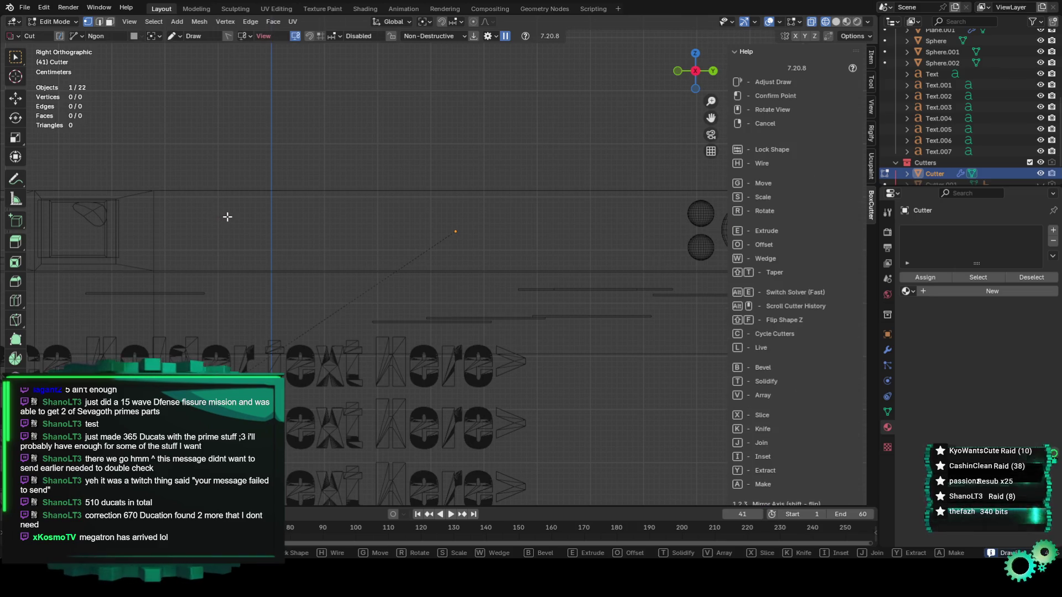
click(227, 235)
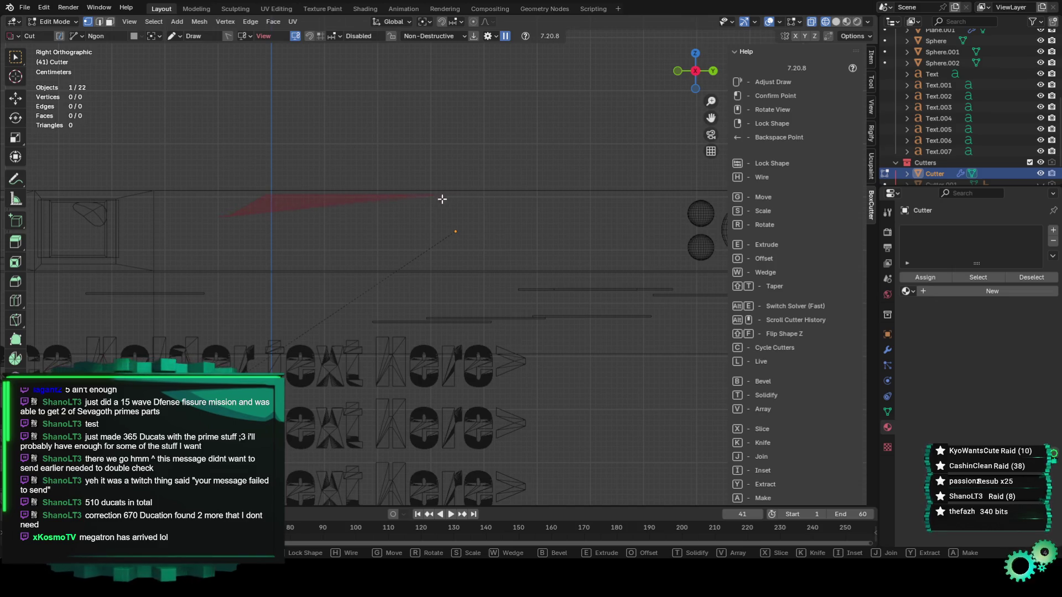
click(659, 196)
scroll(221, 254, up, 3)
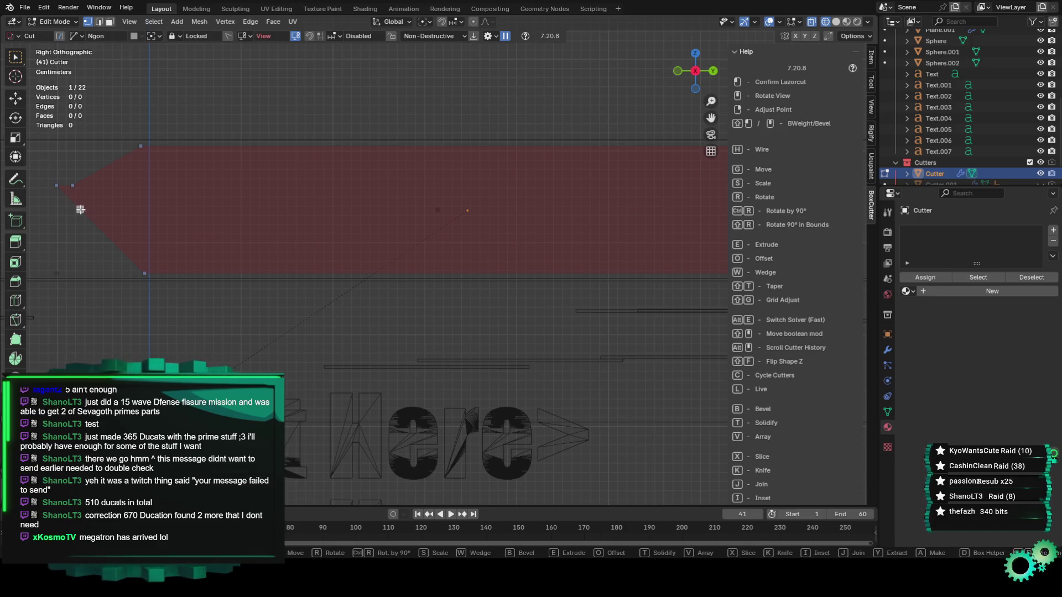
click(58, 187)
scroll(266, 235, down, 2)
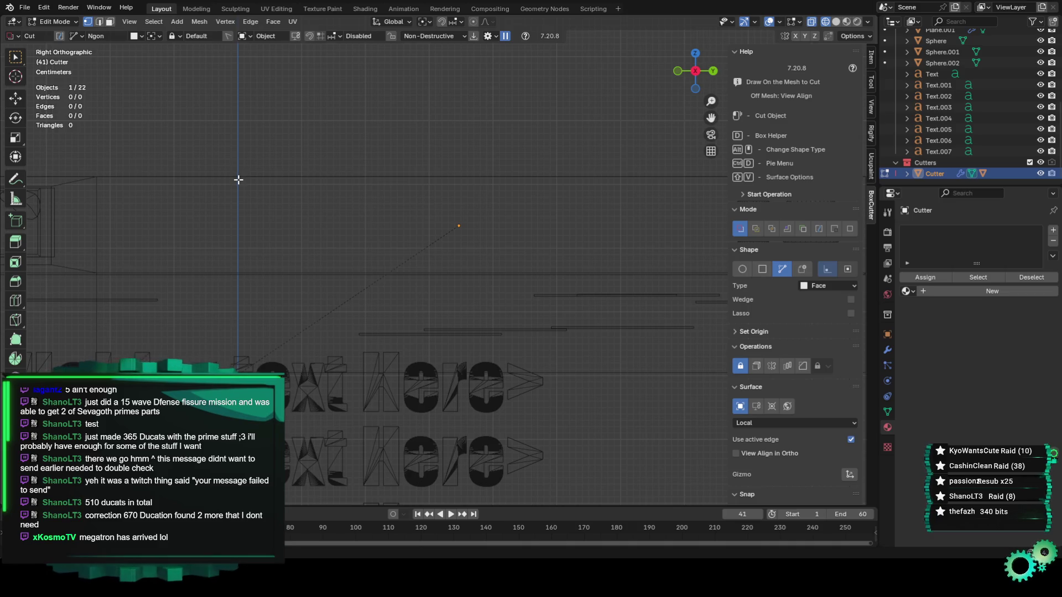
Draw a hexagonal ngon pointed at both ends, extrude and execute it, then return to Right view
click(576, 187)
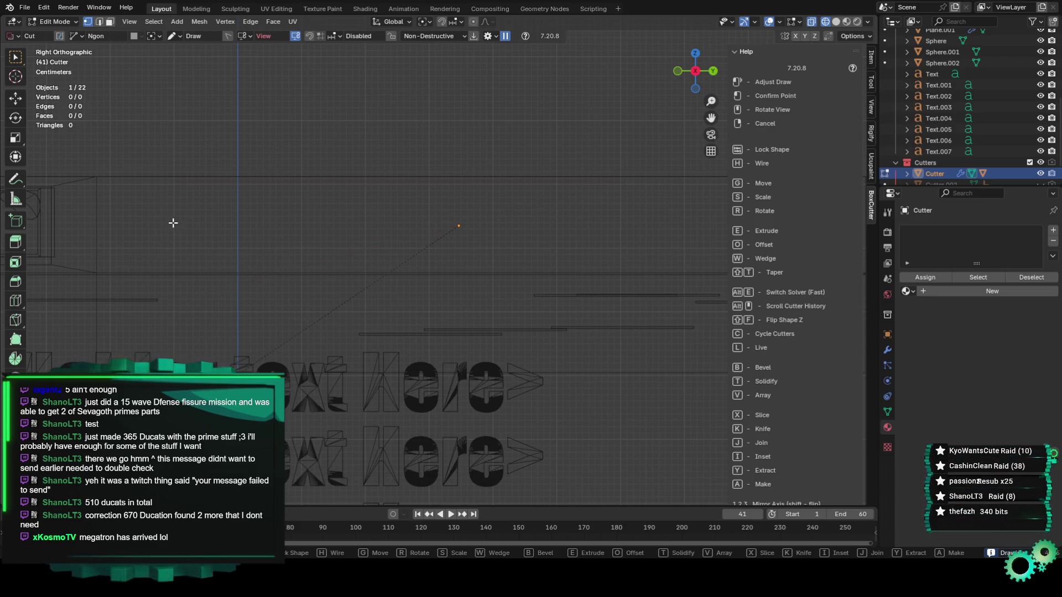
click(237, 183)
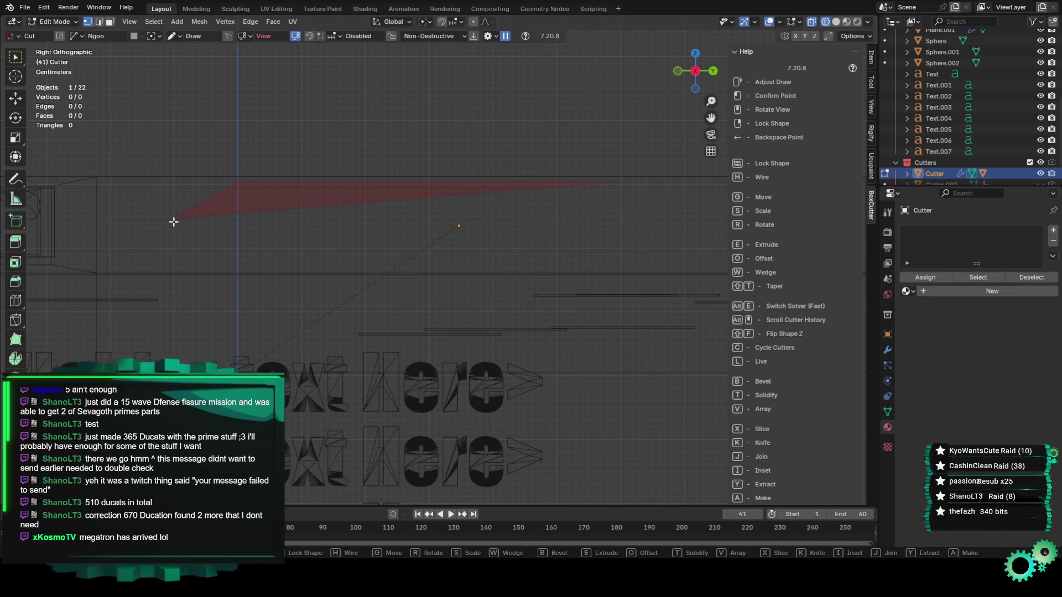
click(232, 264)
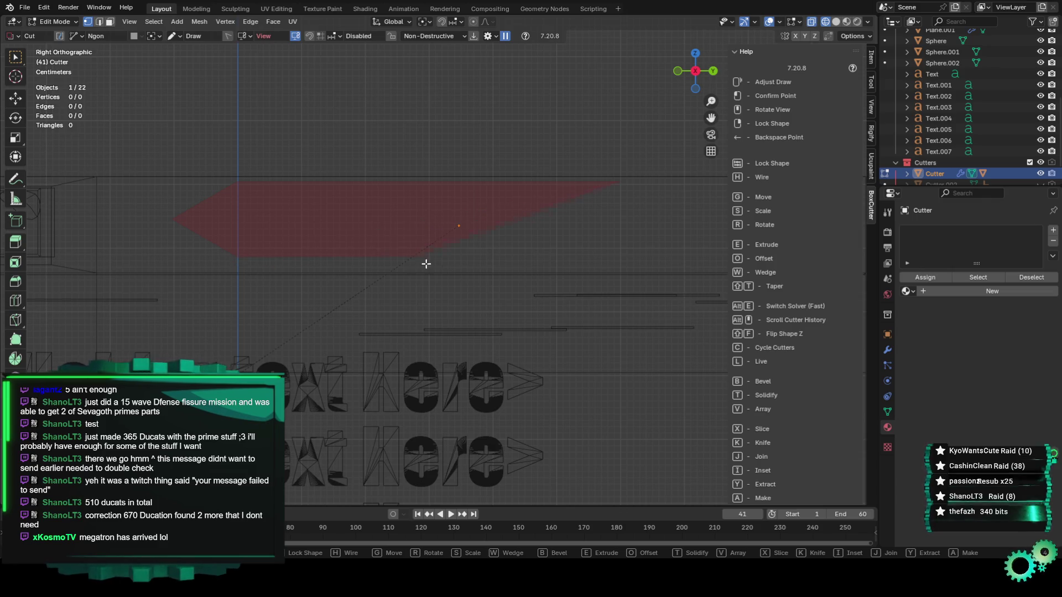
click(617, 254)
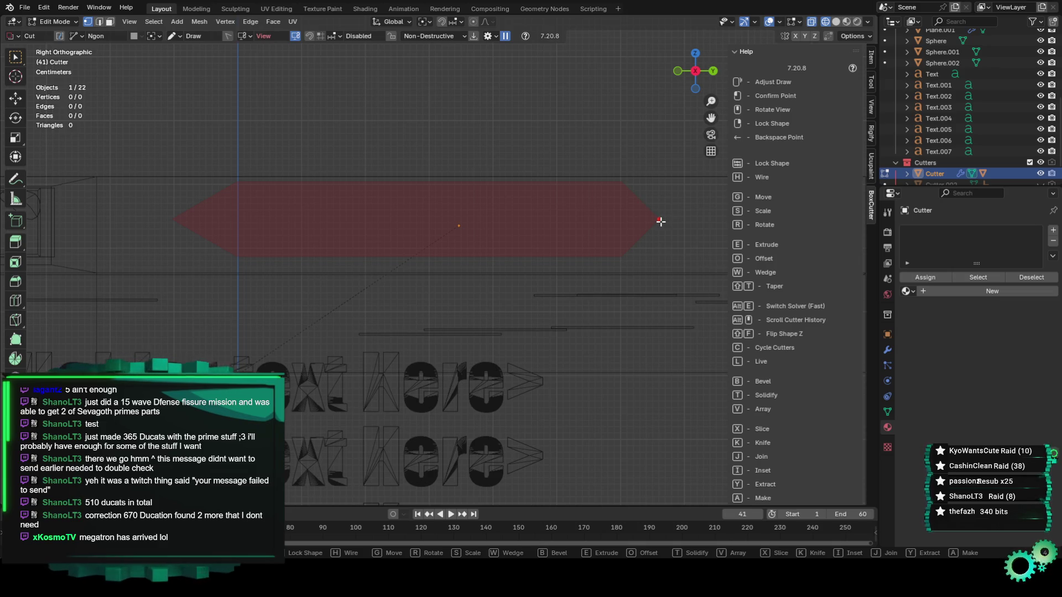
right_click(660, 222)
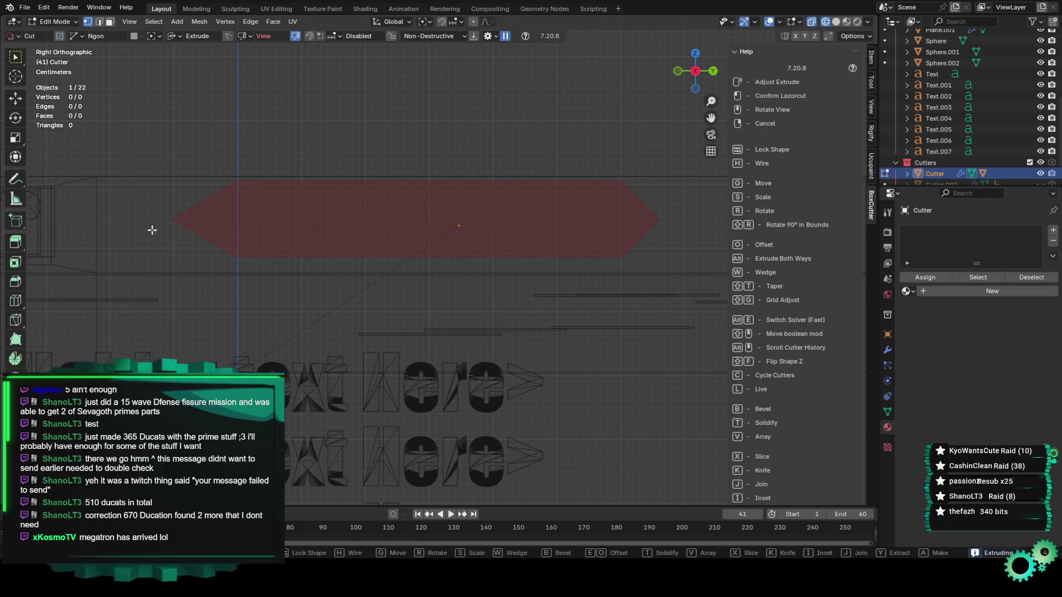
click(644, 220)
mouse_move(644, 220)
middle_down()
mouse_move(573, 256)
mouse_move(518, 267)
middle_up()
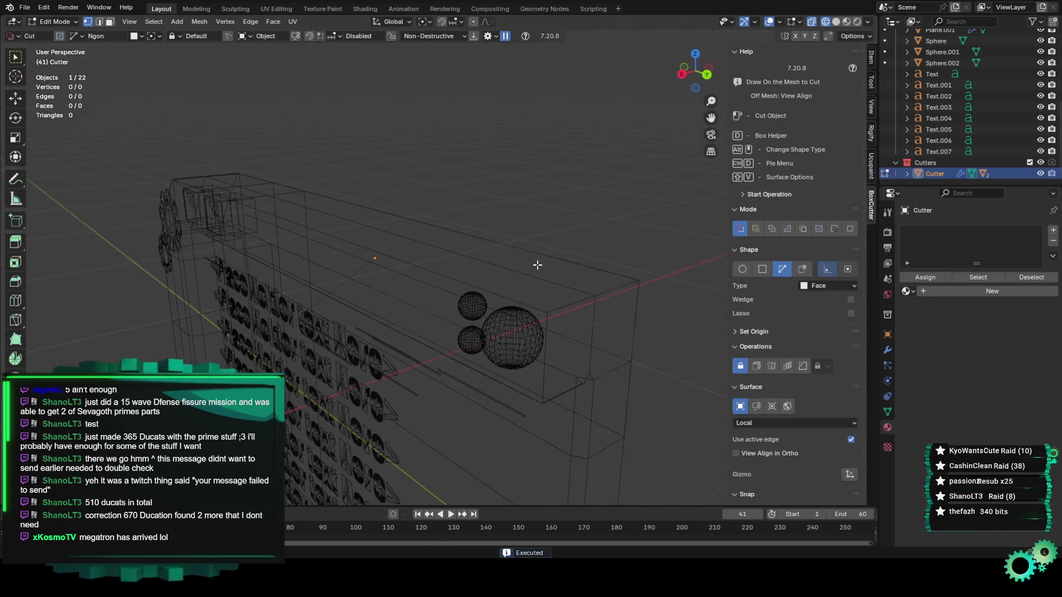
key(KP_3)
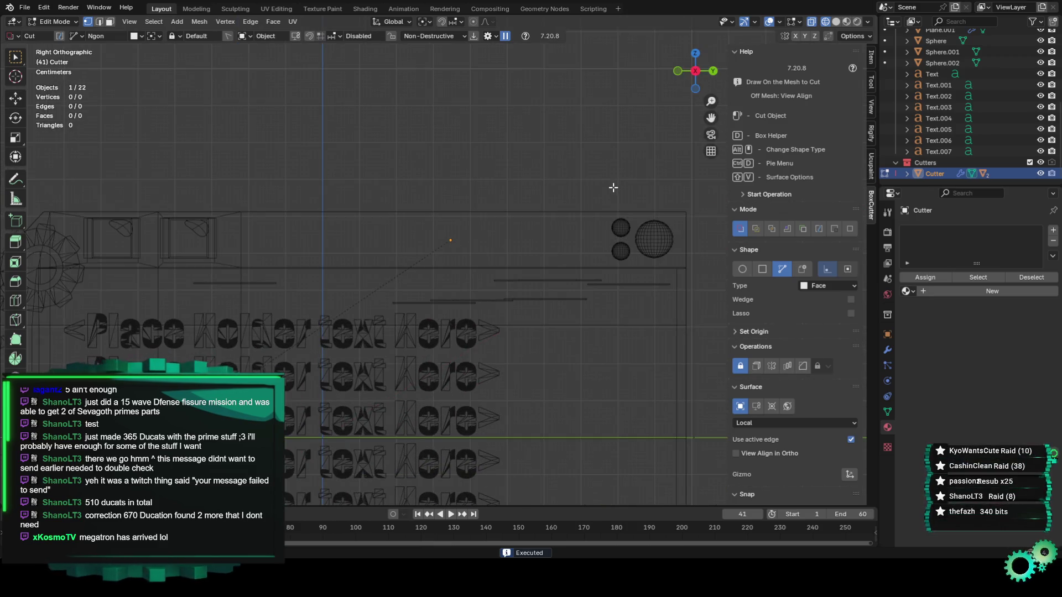
Draw a pointed arrow-shaped ngon on the top strip, extrude it with E, and execute the cut
scroll(397, 246, up, 2)
scroll(370, 265, up, 1)
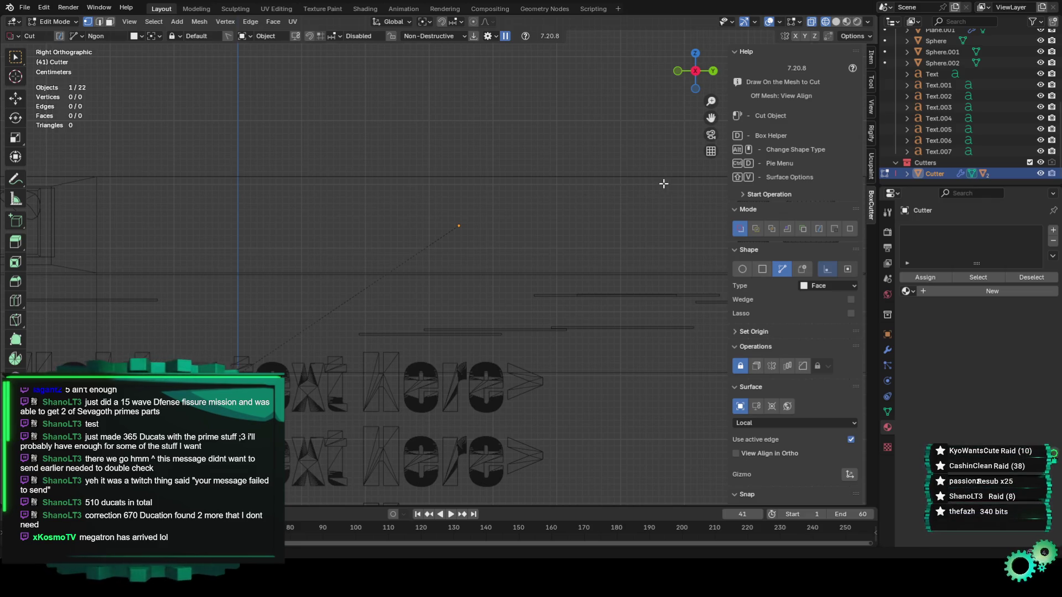
click(571, 189)
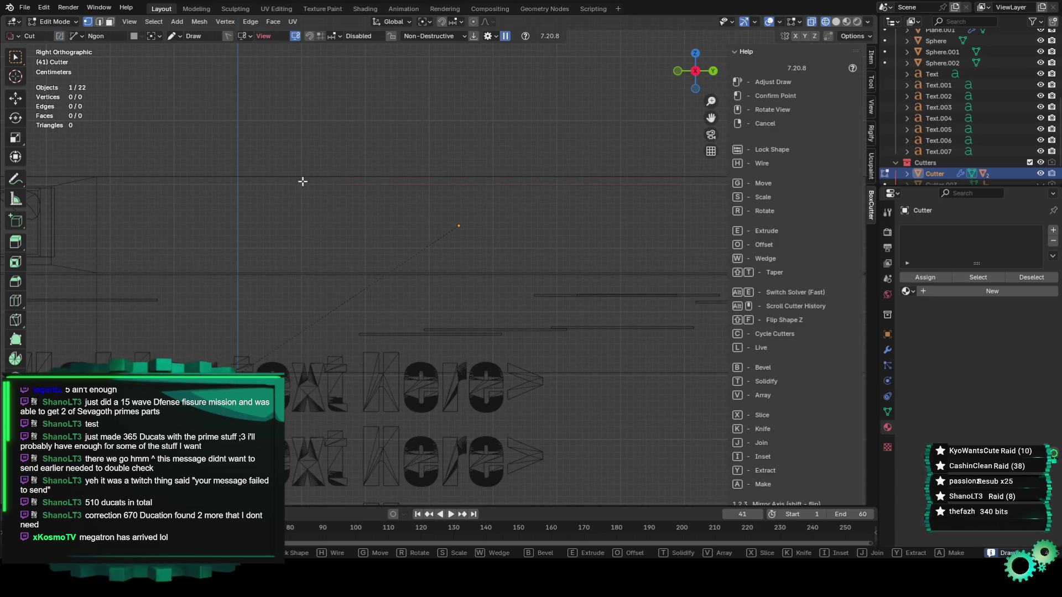
click(235, 183)
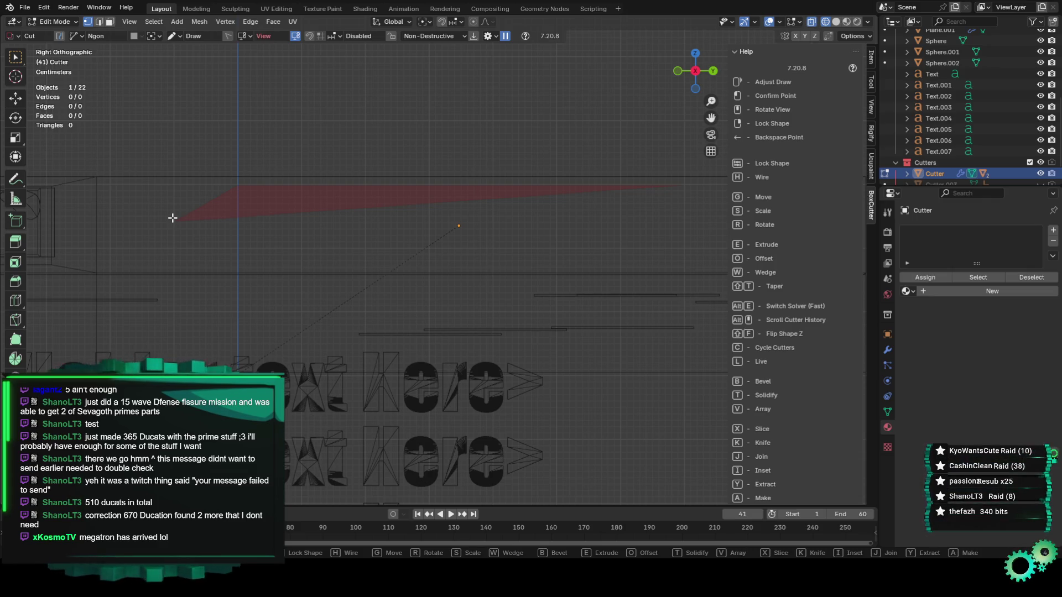
click(173, 218)
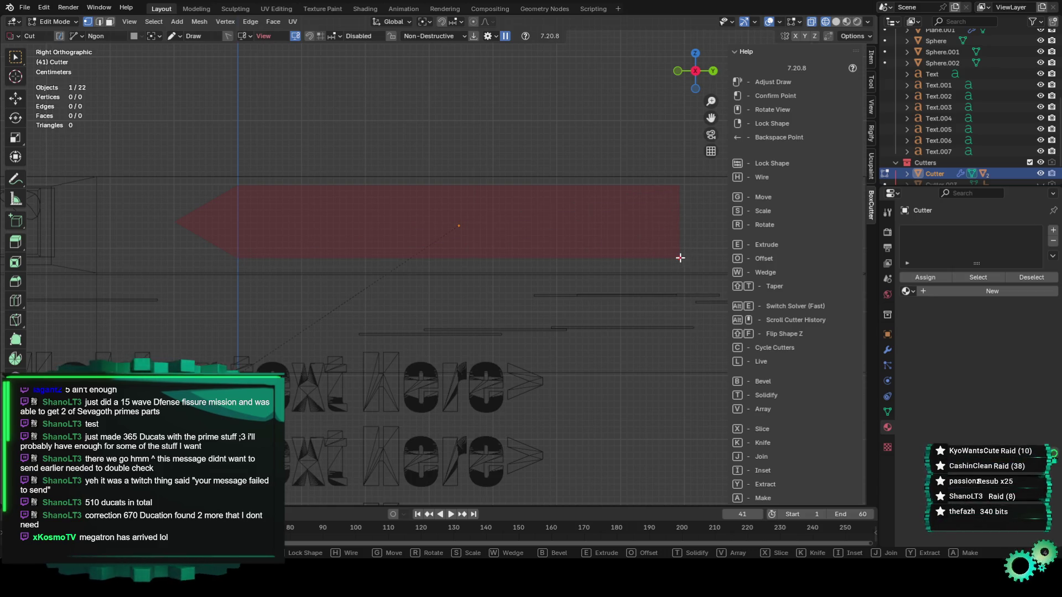
key(e)
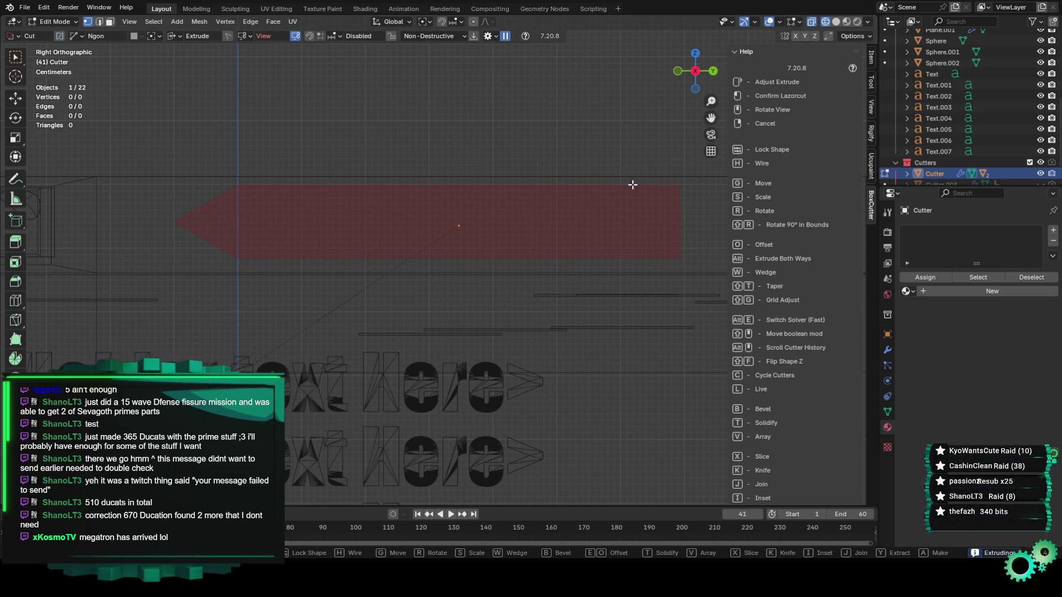
click(684, 244)
Orbit to a frontal view of the panel and switch to Solid shading
mouse_move(683, 251)
middle_down()
mouse_move(622, 253)
mouse_move(523, 291)
mouse_move(475, 288)
mouse_move(719, 238)
middle_up()
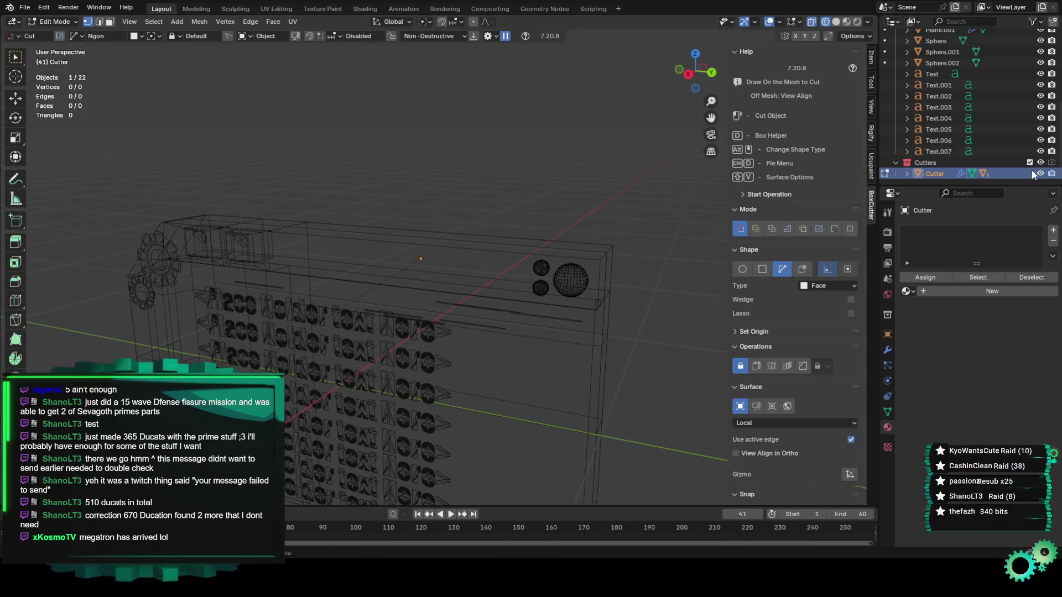
mouse_move(498, 260)
middle_down()
mouse_move(464, 256)
mouse_move(500, 237)
mouse_move(508, 252)
mouse_move(550, 240)
middle_up()
click(835, 22)
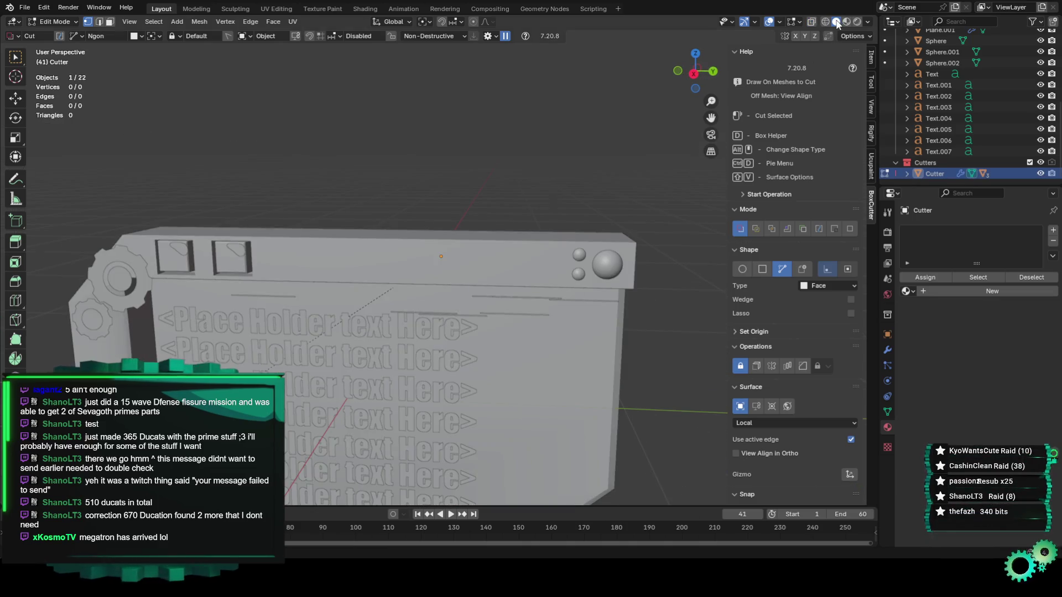
Snap to Right Orthographic view and change the BoxCutter shape from Ngon to Box
mouse_move(476, 249)
middle_down()
mouse_move(503, 243)
mouse_move(490, 254)
middle_up()
scroll(490, 254, up, 6)
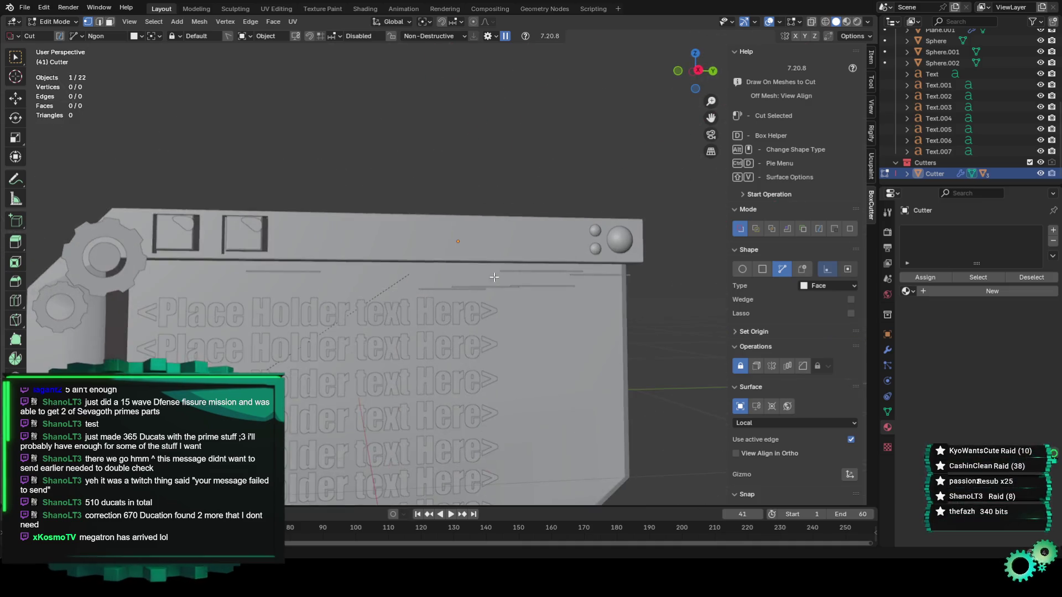
mouse_move(666, 131)
middle_down()
mouse_move(556, 181)
mouse_move(580, 166)
mouse_move(204, 232)
middle_up()
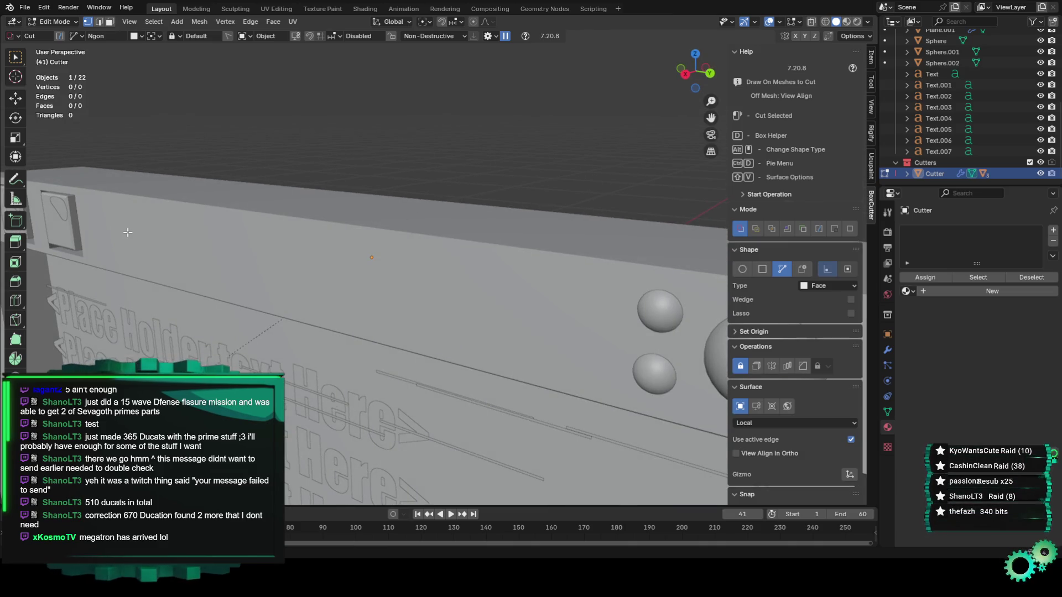
click(685, 74)
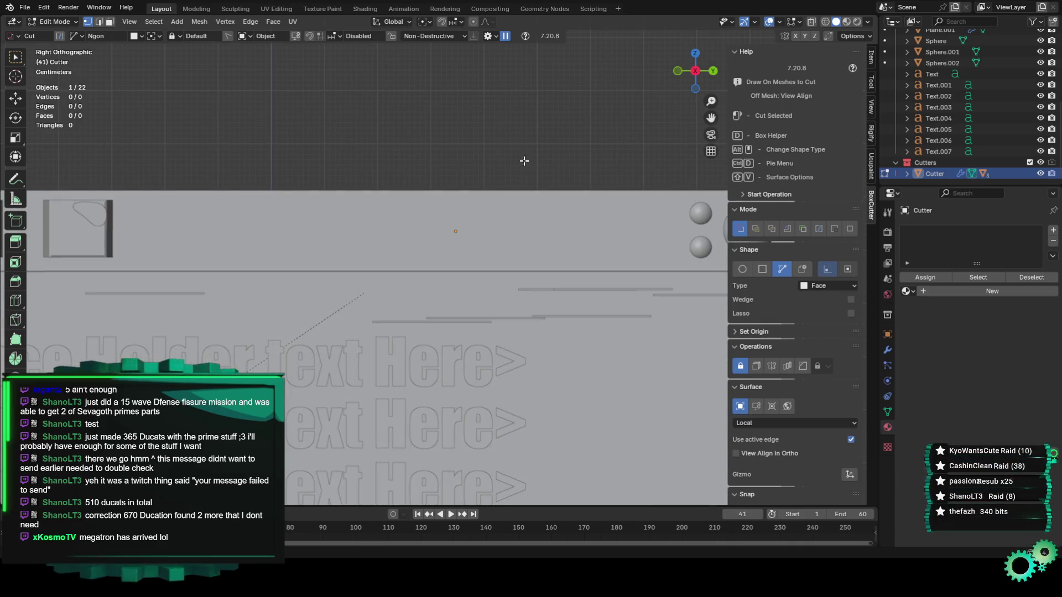
click(802, 270)
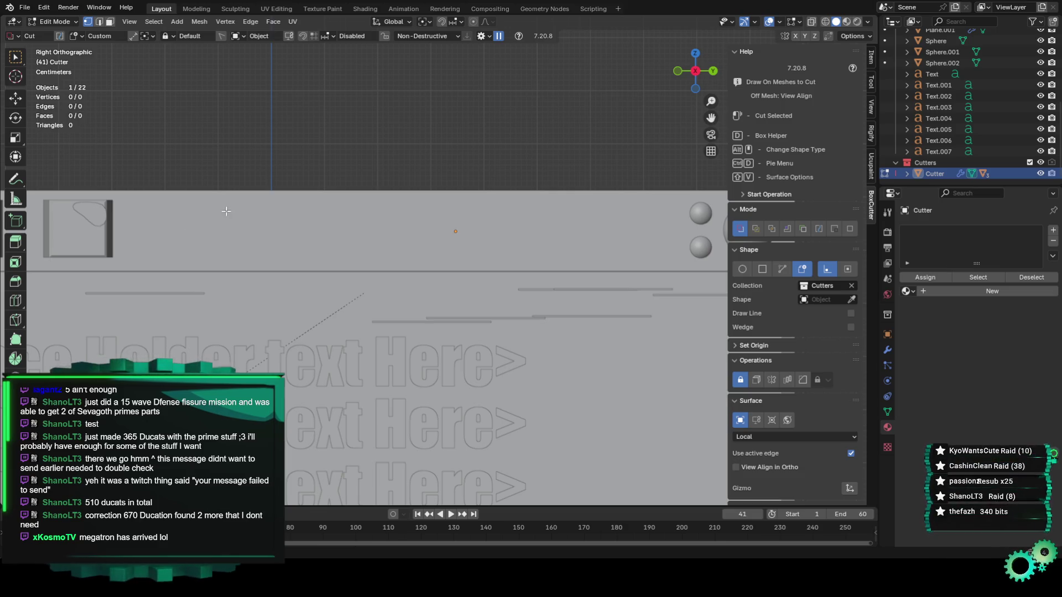
click(762, 270)
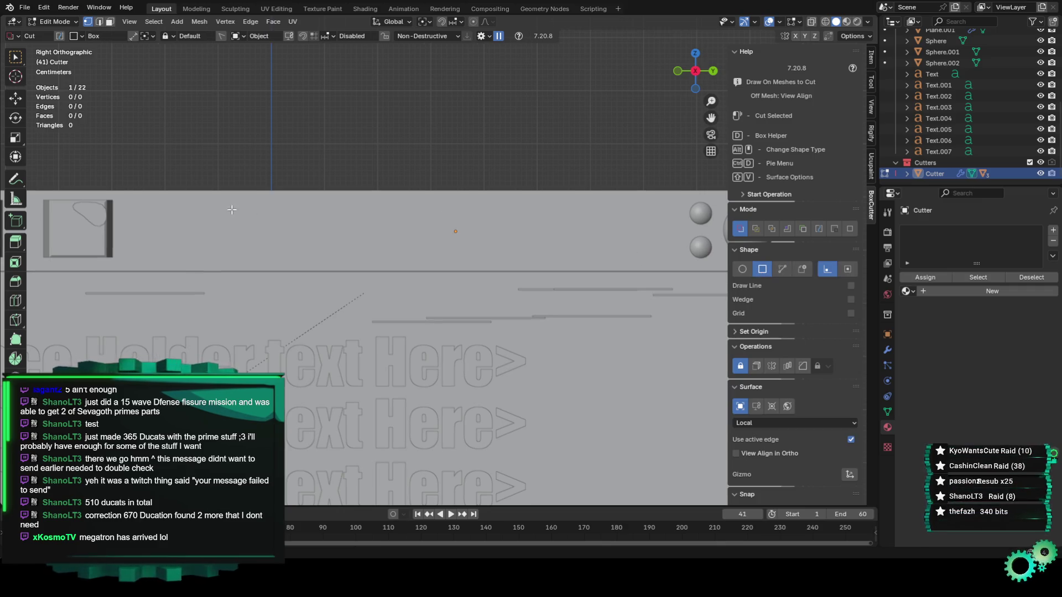
Cut a long wedge-shaped box cut along the panel's top strip
drag(198, 205, 660, 254)
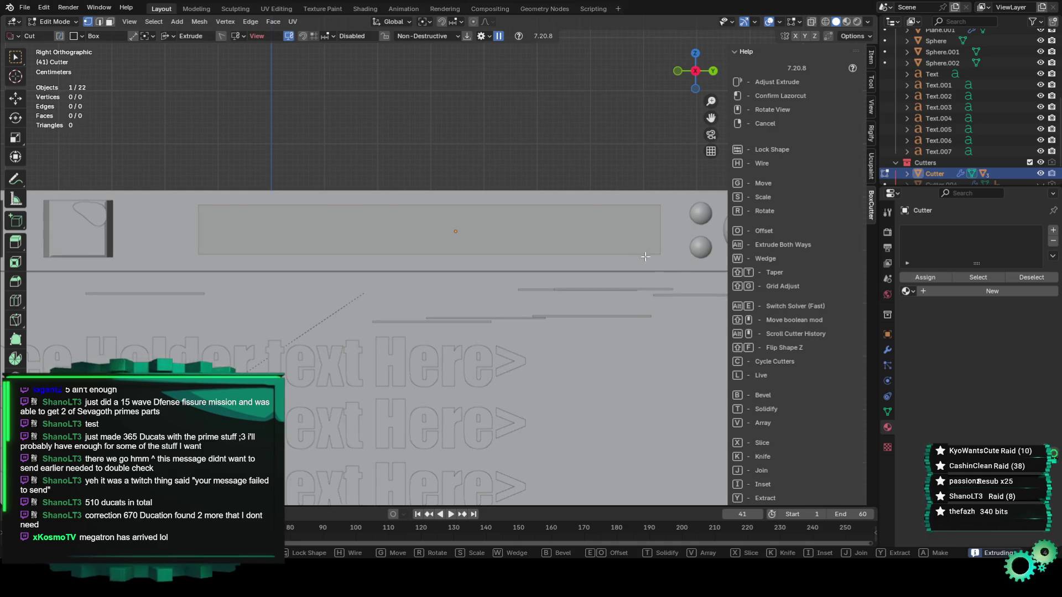
key(w)
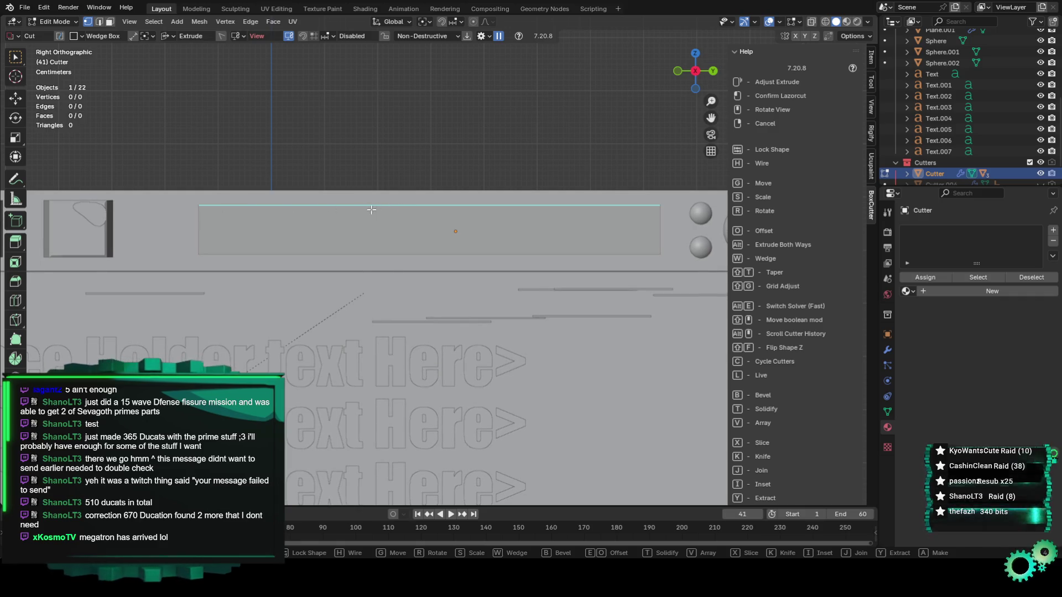
click(371, 210)
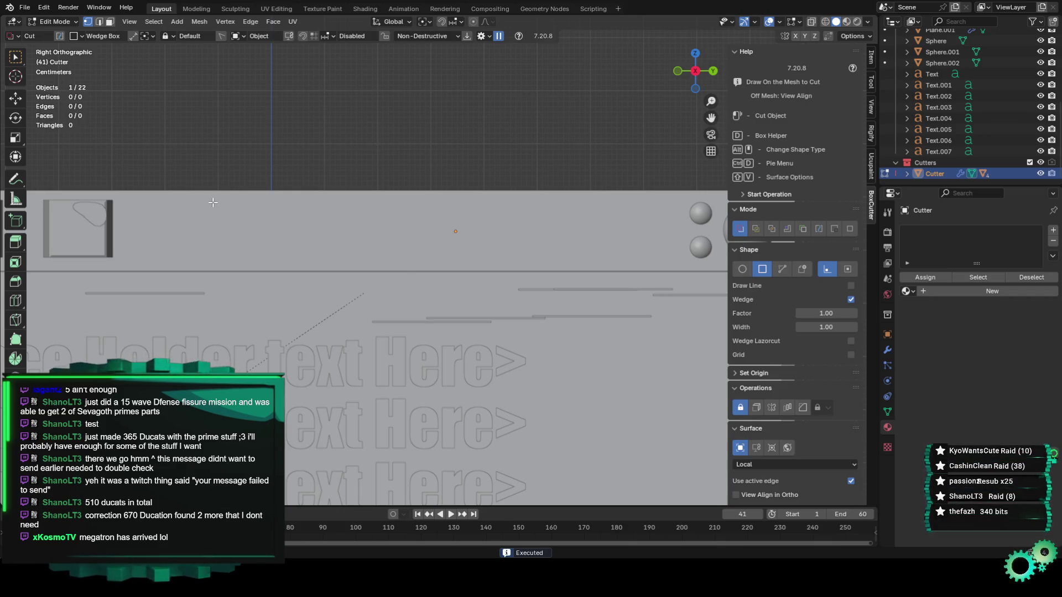
Draw two more box cuts along the top strip and panel face
drag(220, 205, 663, 254)
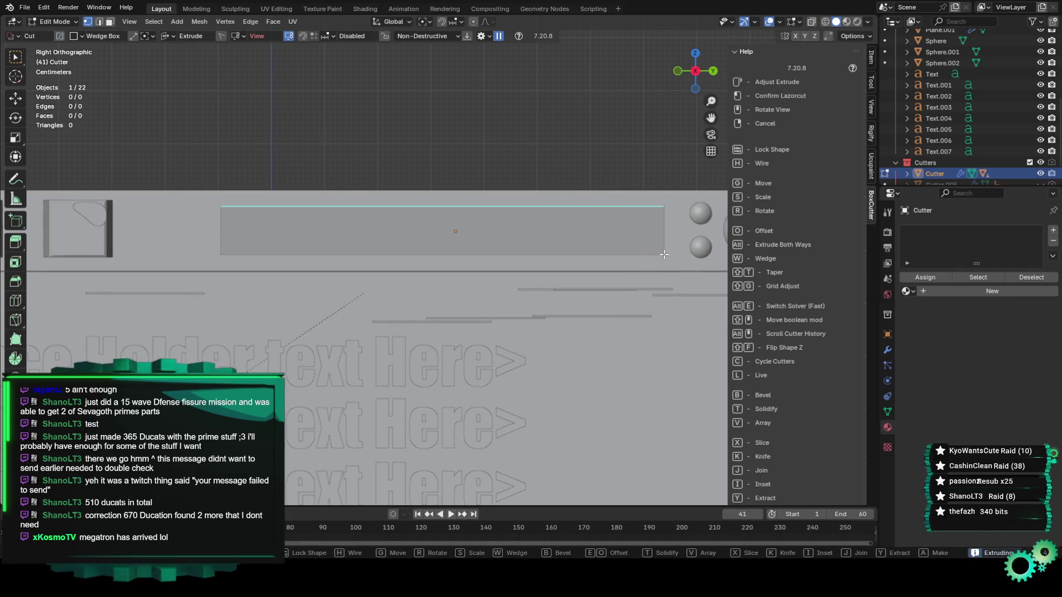
mouse_move(635, 261)
middle_down()
mouse_move(556, 301)
mouse_move(348, 237)
mouse_move(317, 250)
middle_up()
alt+scroll(167, 283, up, 10)
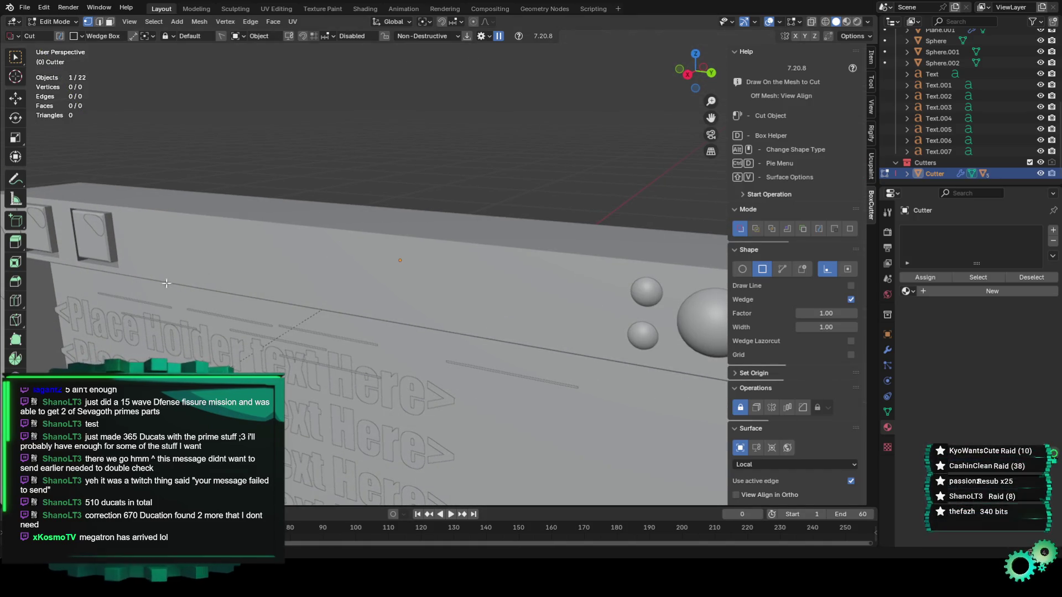
mouse_move(157, 226)
mouse_down()
mouse_move(433, 302)
mouse_move(524, 307)
mouse_up()
click(309, 282)
Return to the Right Ortho side view and bring up actions for the Cutter object
middle_drag(363, 273, 617, 242)
key(space)
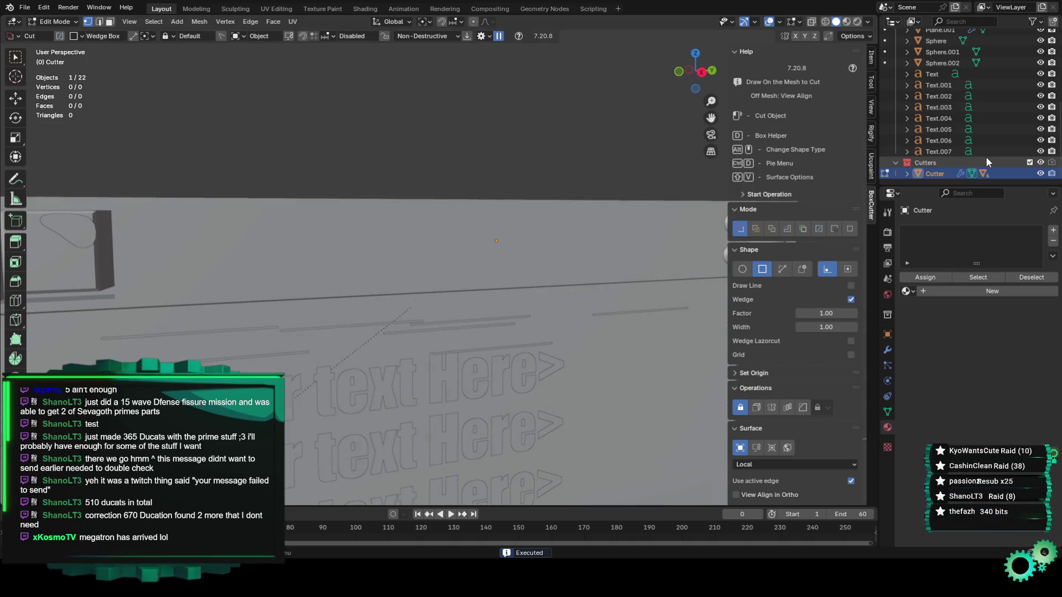
click(701, 72)
right_click(948, 175)
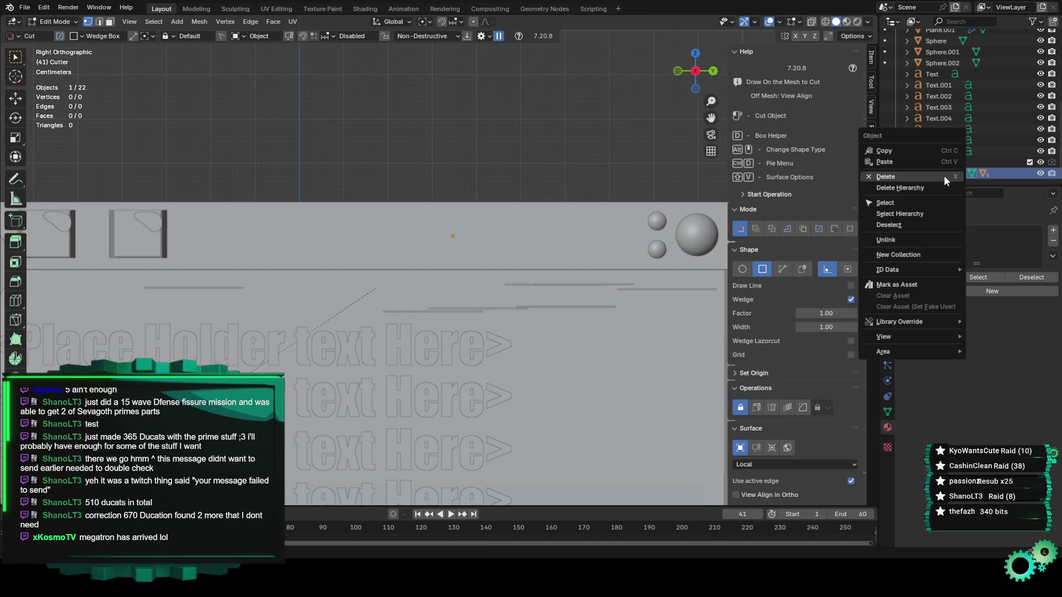
Delete the Cutter object and make Cutter.001 through Cutter.005 visible
click(944, 175)
click(943, 131)
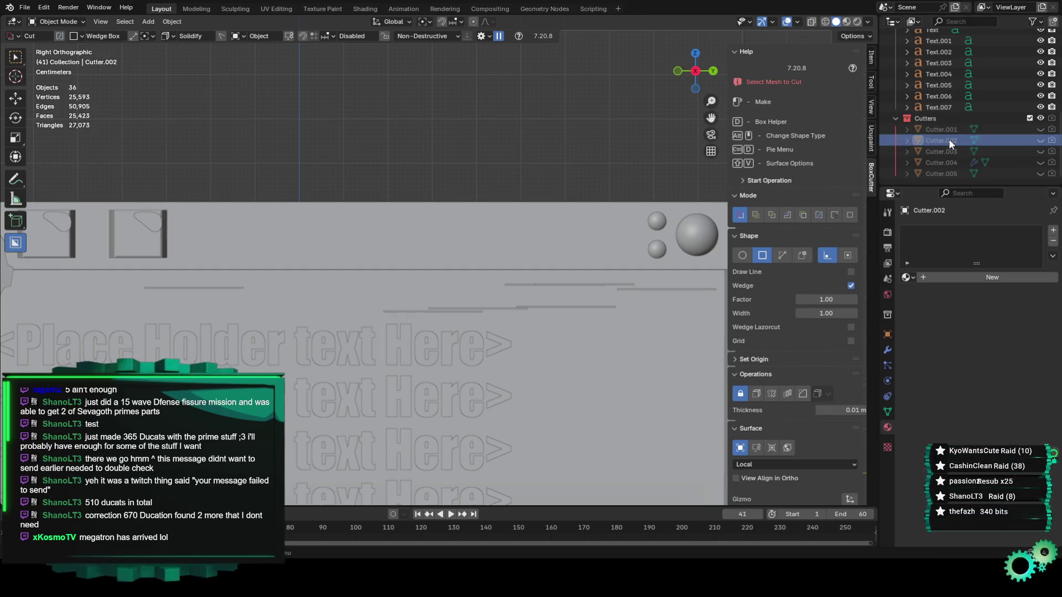
click(1040, 130)
click(1051, 129)
click(1040, 141)
mouse_move(1040, 152)
mouse_down()
mouse_move(1040, 173)
mouse_move(1051, 174)
mouse_up()
Inspect the cutter shapes by selecting Cutter.002, Cutter.004 and Cutter.005 in turn
shift+click(945, 163)
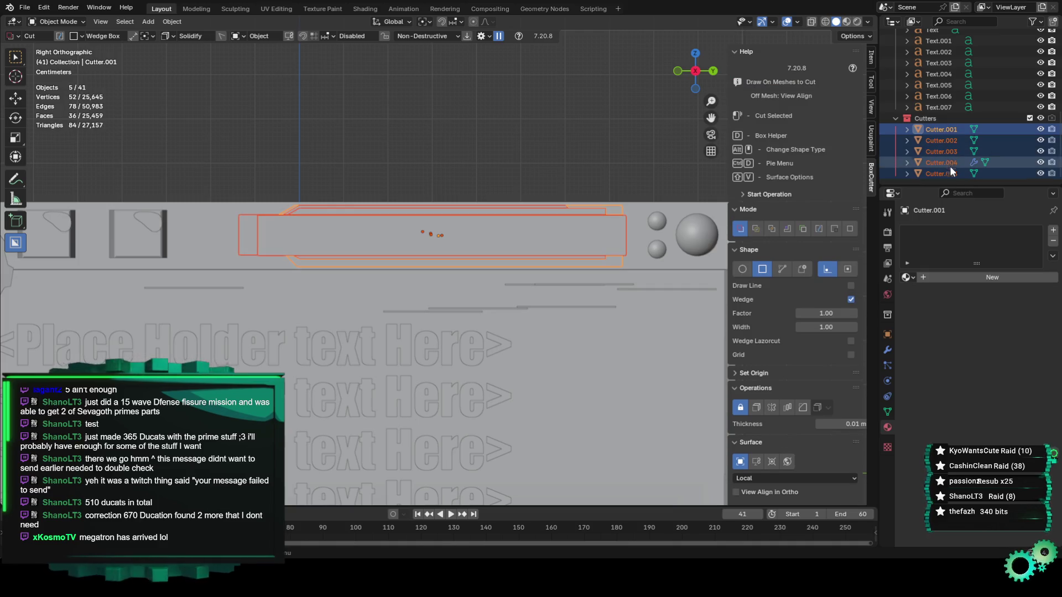
click(346, 225)
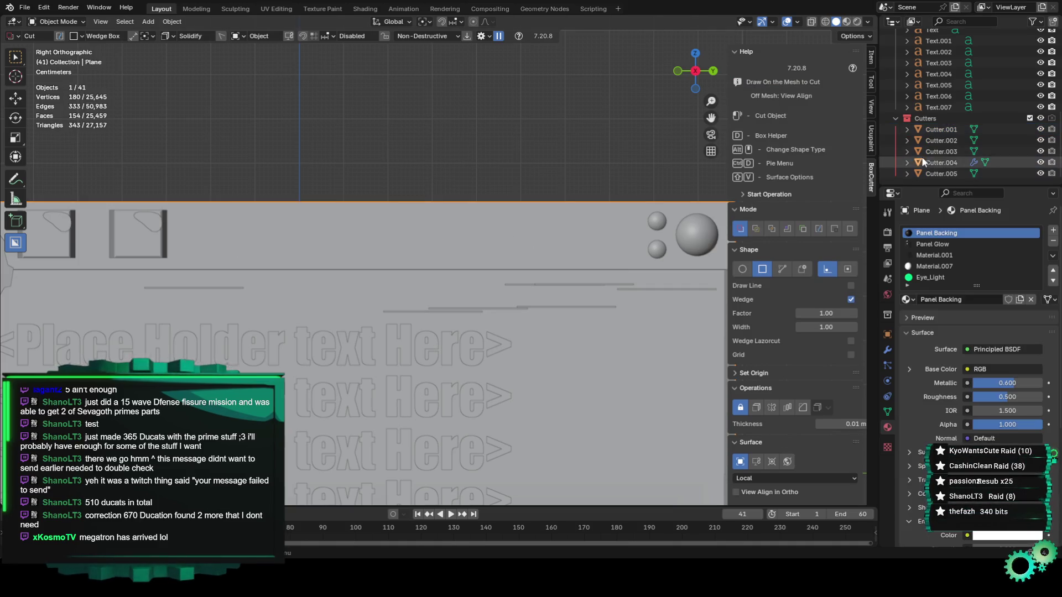
click(942, 140)
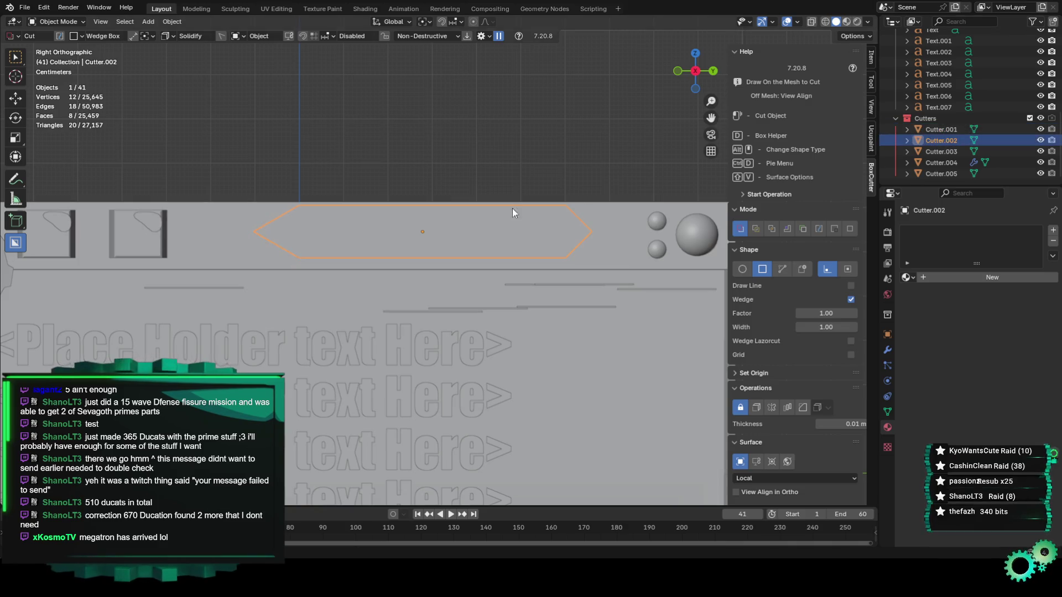
click(940, 163)
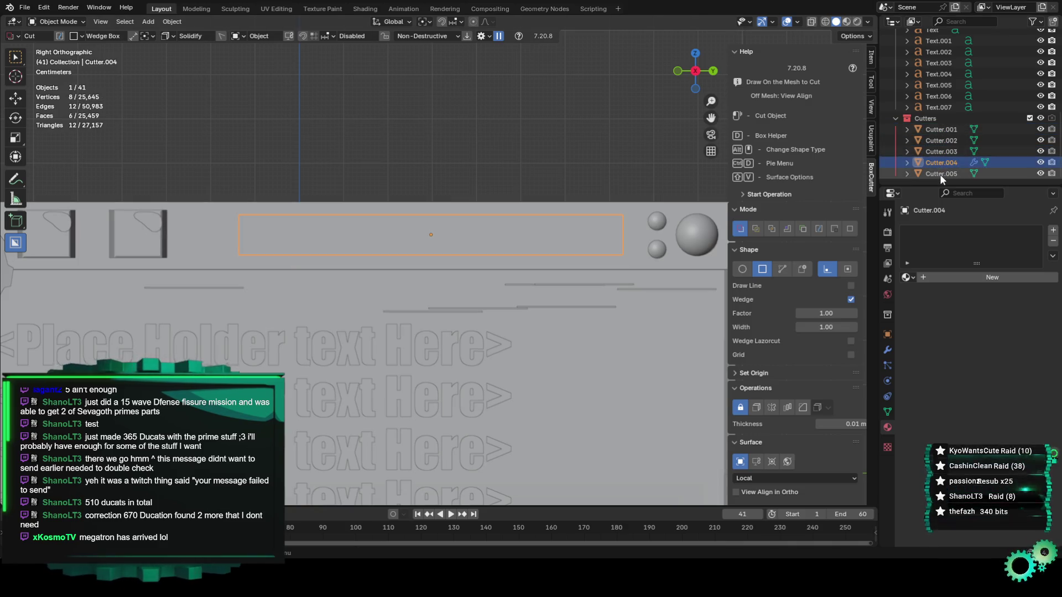
click(940, 174)
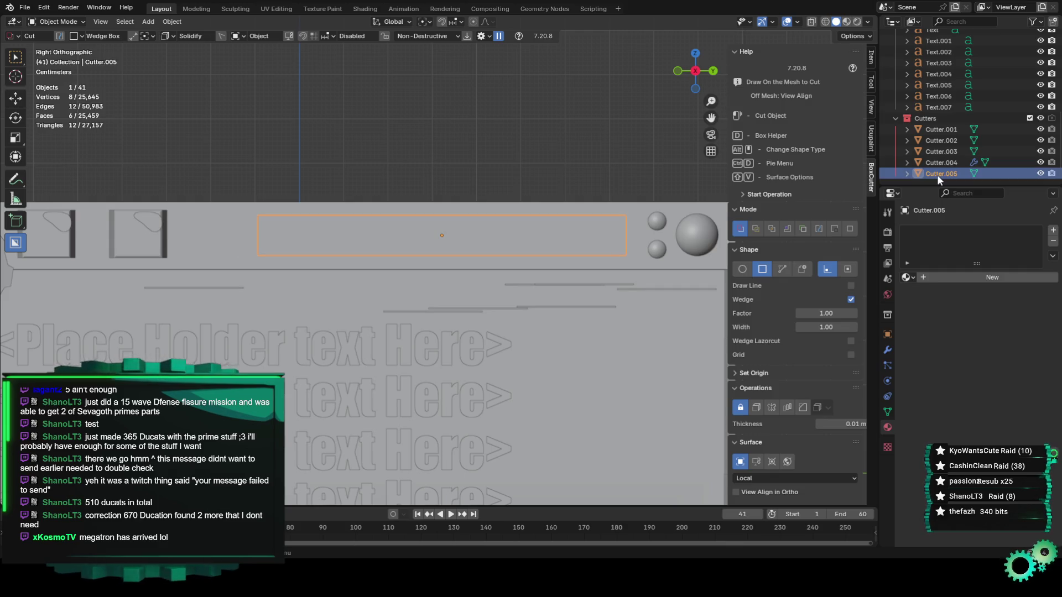
click(936, 172)
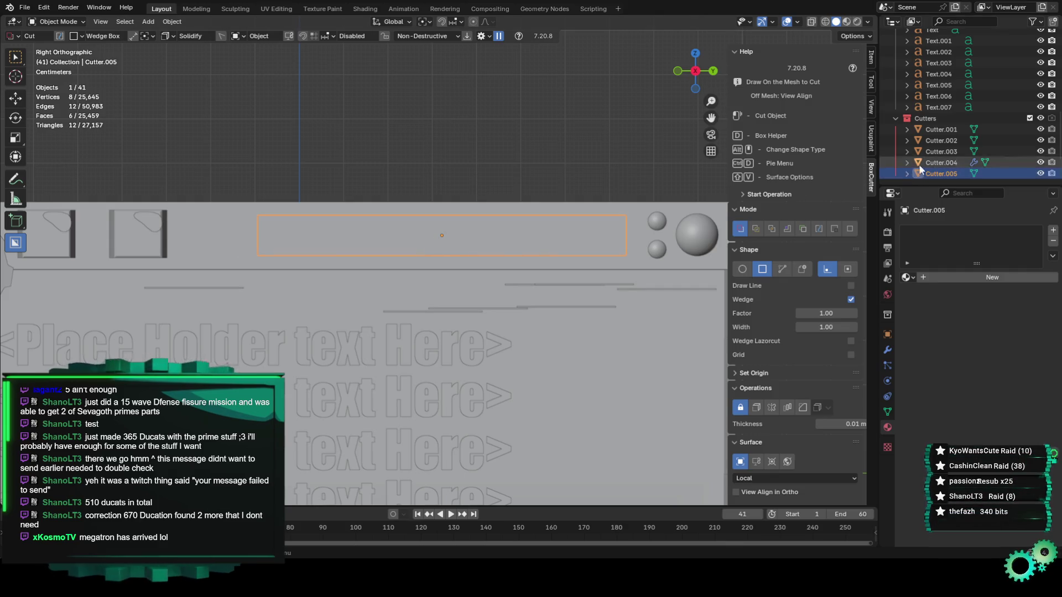
Select Cutter.001 through Cutter.004 in the Outliner and delete them
click(946, 161)
shift+click(948, 150)
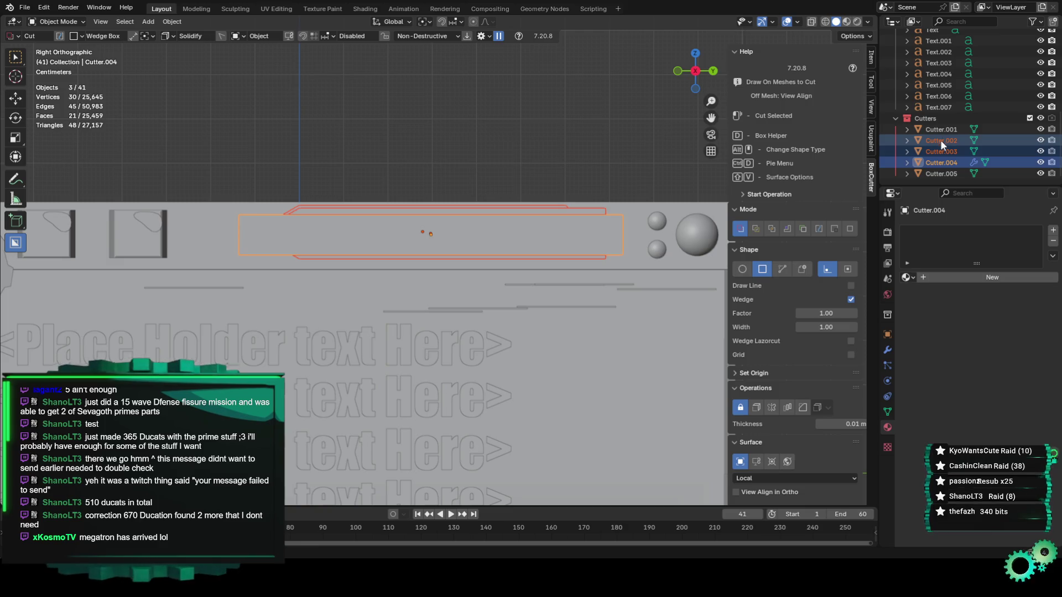
ctrl+click(944, 129)
right_click(943, 134)
click(936, 134)
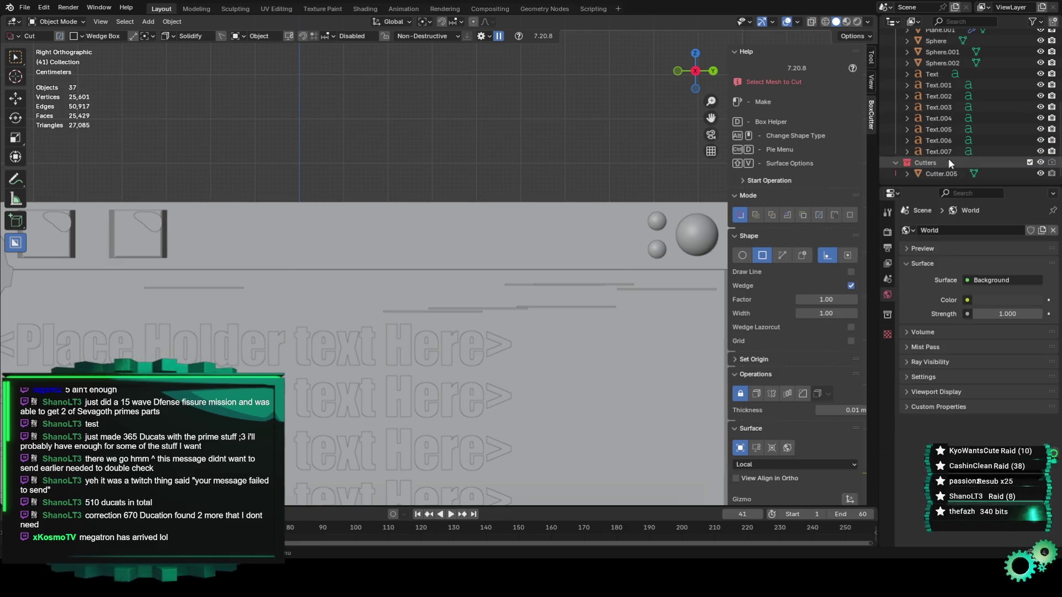
Select the panel plane and show its Boolean modifier in Modifier Properties
click(945, 172)
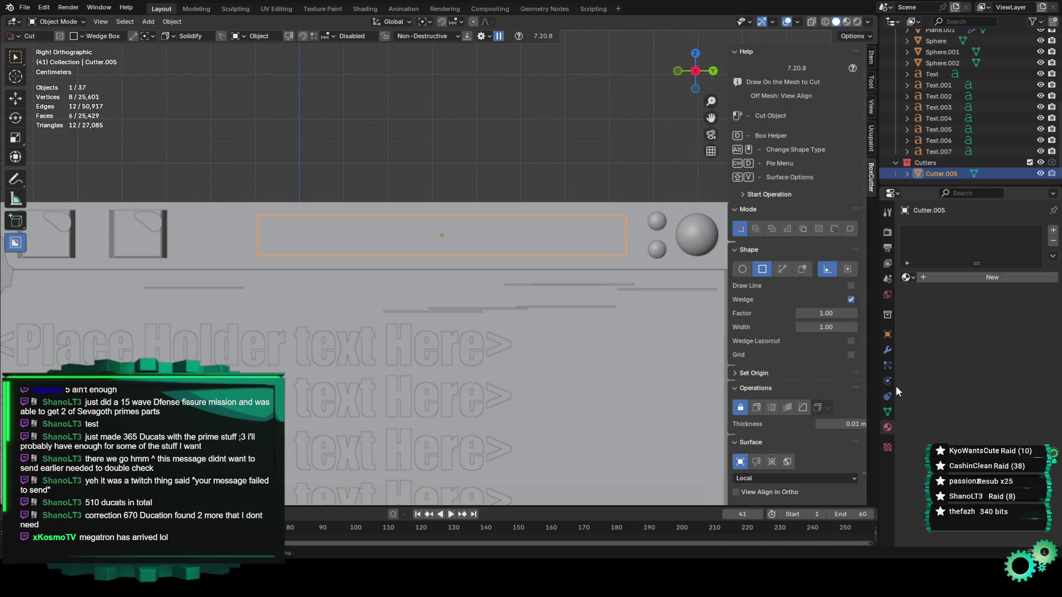
click(887, 350)
click(619, 209)
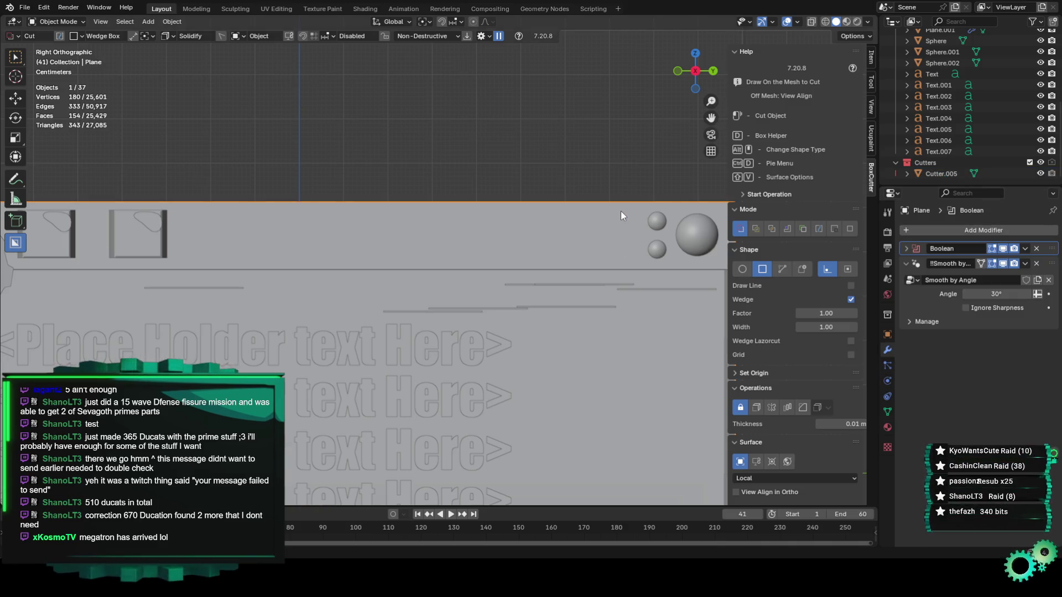
click(1024, 250)
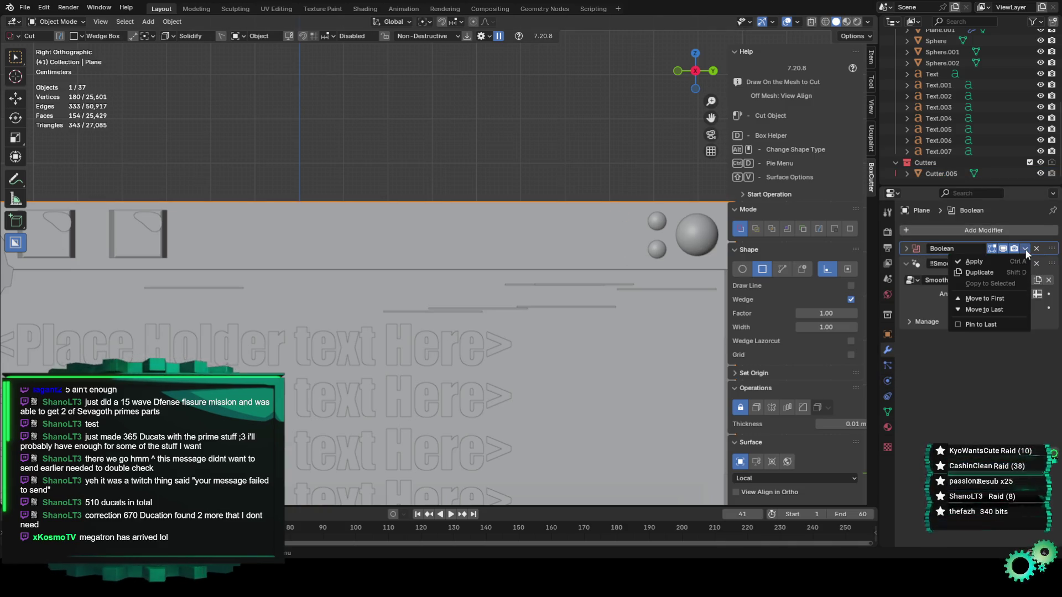
Set the Boolean modifier's cutting object to Cutter.005 with the eyedropper
click(905, 248)
click(1037, 294)
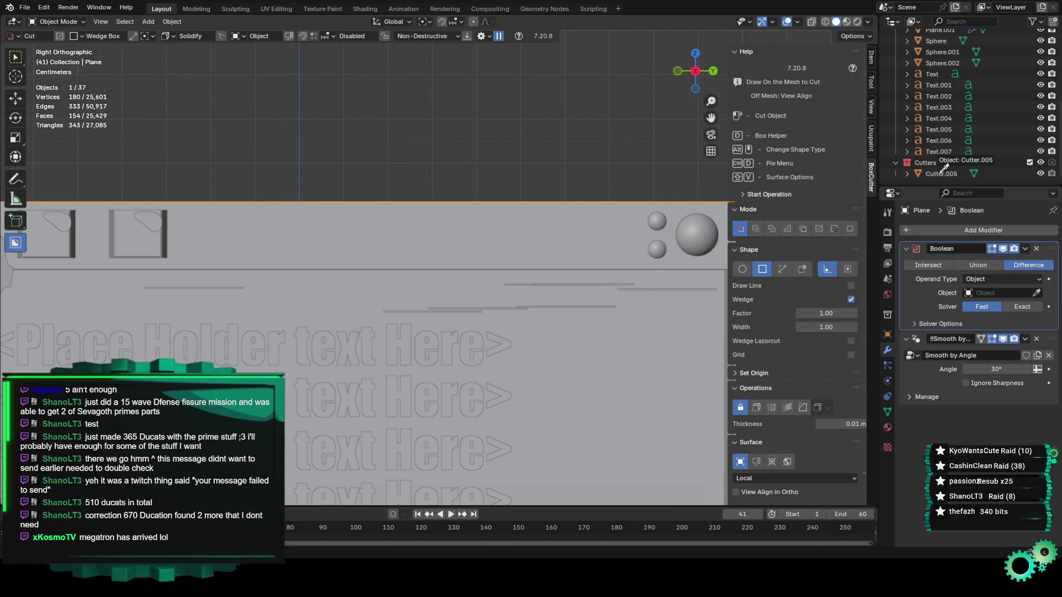
click(939, 174)
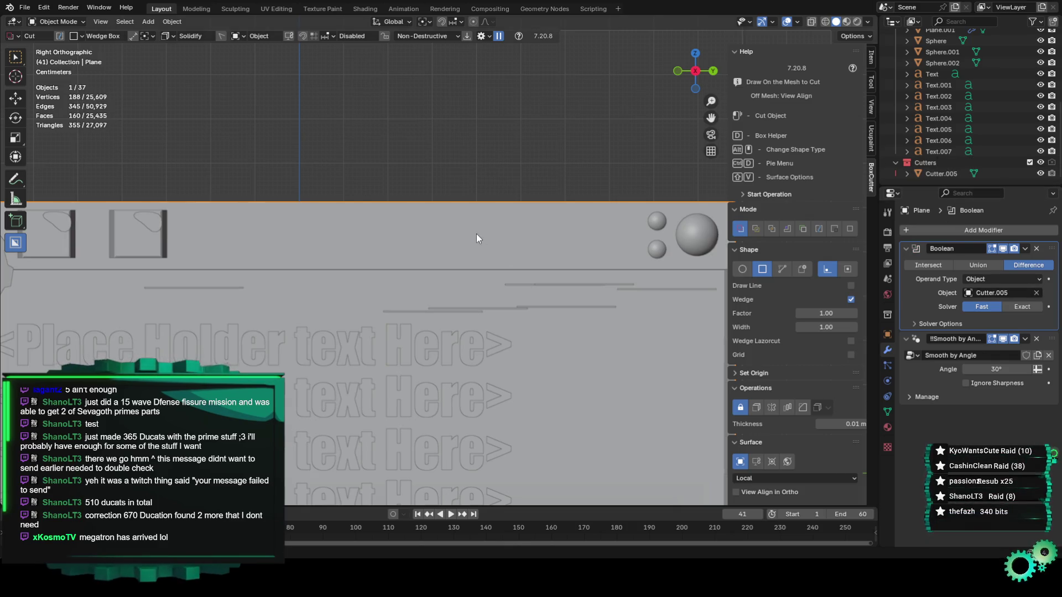
Move Cutter.005 along X onto the panel's top strip with the Move tool
mouse_move(480, 244)
middle_down()
mouse_move(433, 274)
mouse_move(470, 271)
middle_up()
click(942, 175)
mouse_move(675, 263)
middle_down()
mouse_move(429, 308)
mouse_move(379, 334)
mouse_move(332, 299)
middle_up()
click(15, 98)
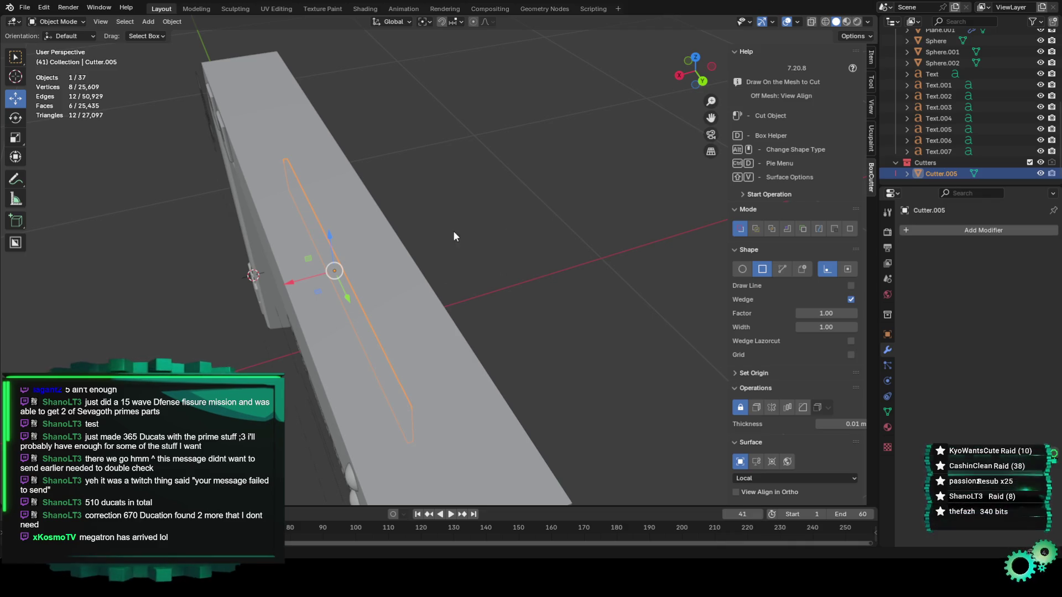
drag(298, 284, 231, 304)
mouse_move(230, 304)
middle_down()
mouse_move(312, 263)
mouse_move(286, 254)
mouse_move(291, 283)
mouse_move(360, 274)
middle_up()
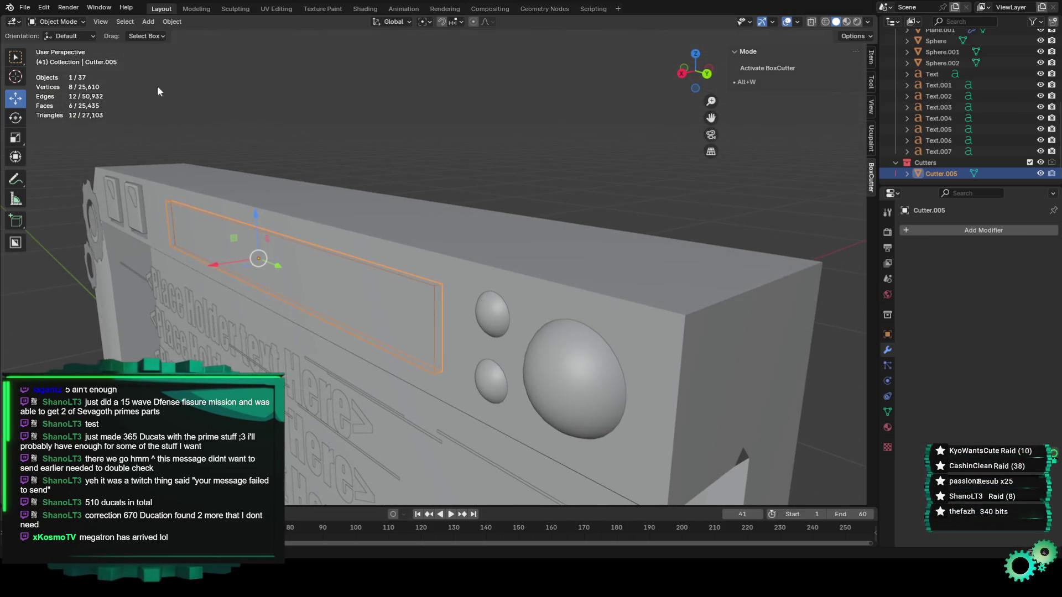
Enter Edit Mode on Cutter.005 and extrude its faces, moving them freely
click(81, 22)
click(74, 43)
key(e)
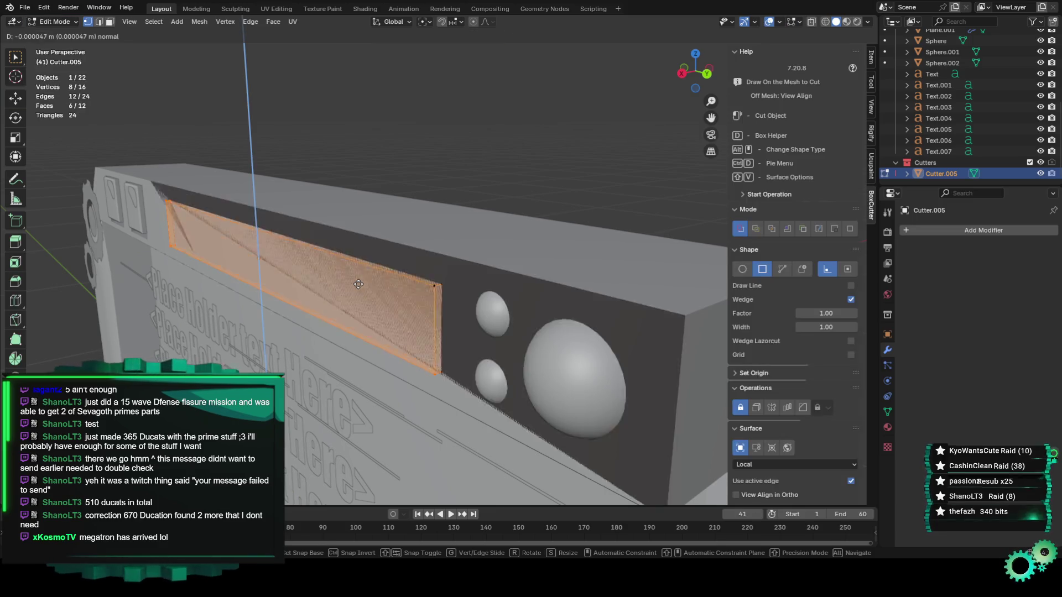
key(g)
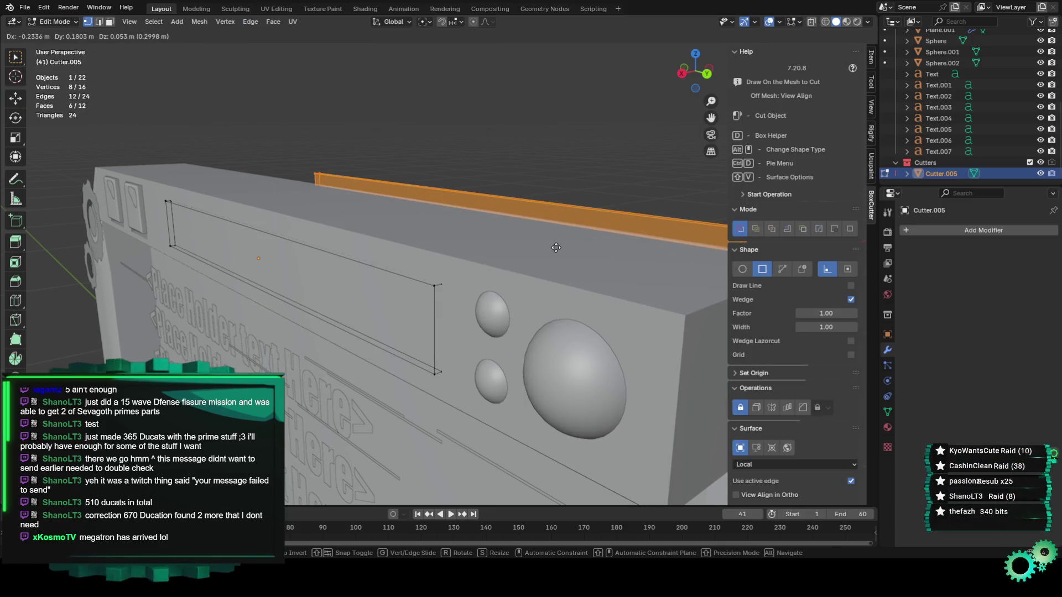
click(518, 258)
Extrude the faces again along X, then undo to the flat rectangle and return to Object Mode
mouse_move(518, 257)
middle_down()
mouse_move(474, 243)
mouse_move(509, 265)
mouse_move(382, 309)
middle_up()
key(e)
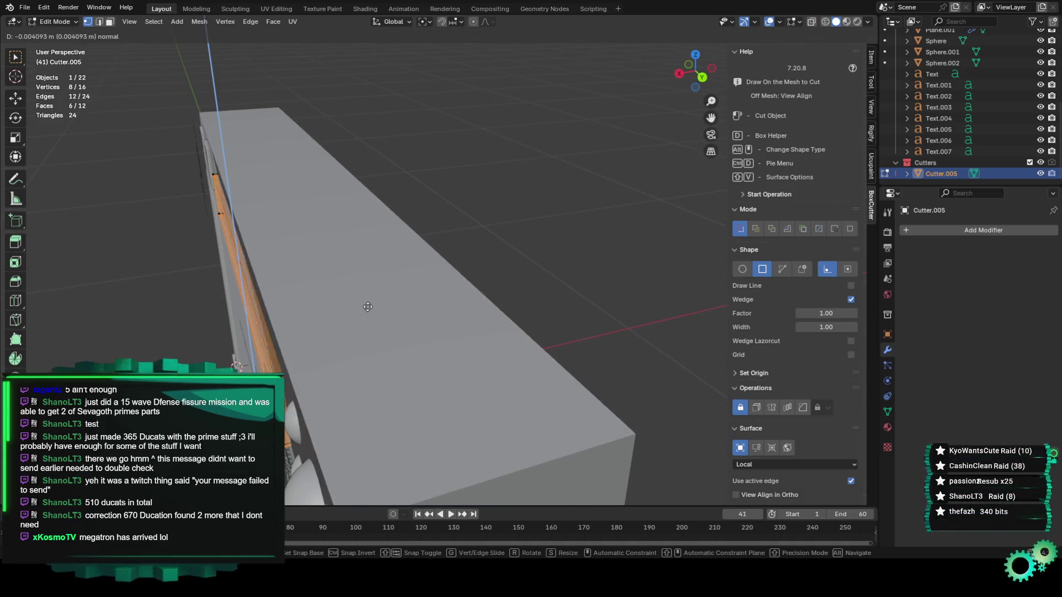
key(g)
key(x)
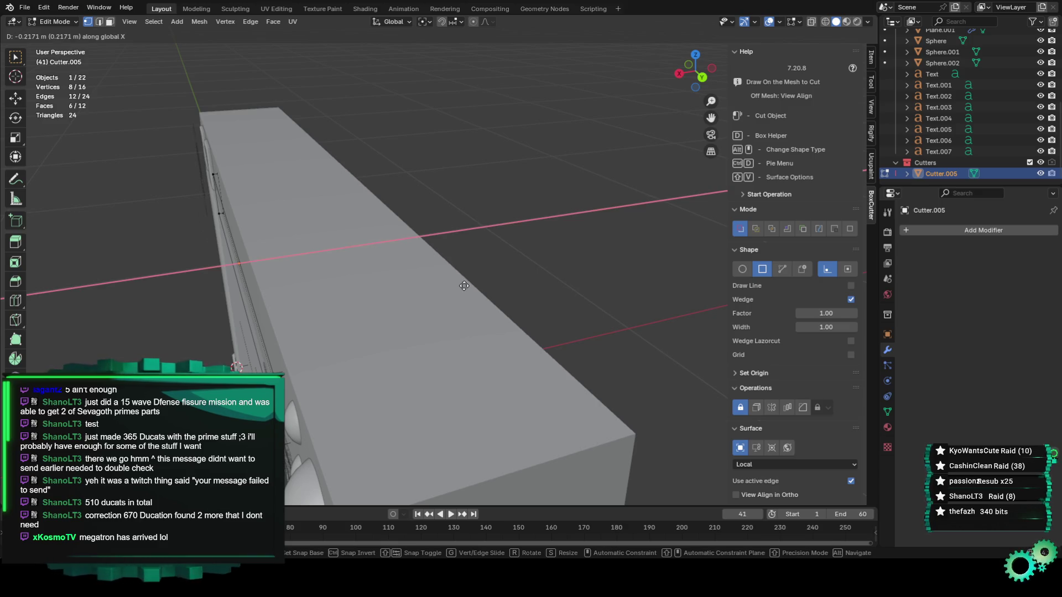
click(317, 341)
mouse_move(317, 342)
middle_down()
mouse_move(376, 319)
mouse_move(139, 104)
middle_up()
key(ctrl+z)
key(ctrl+z)
scroll(375, 319, down, 4)
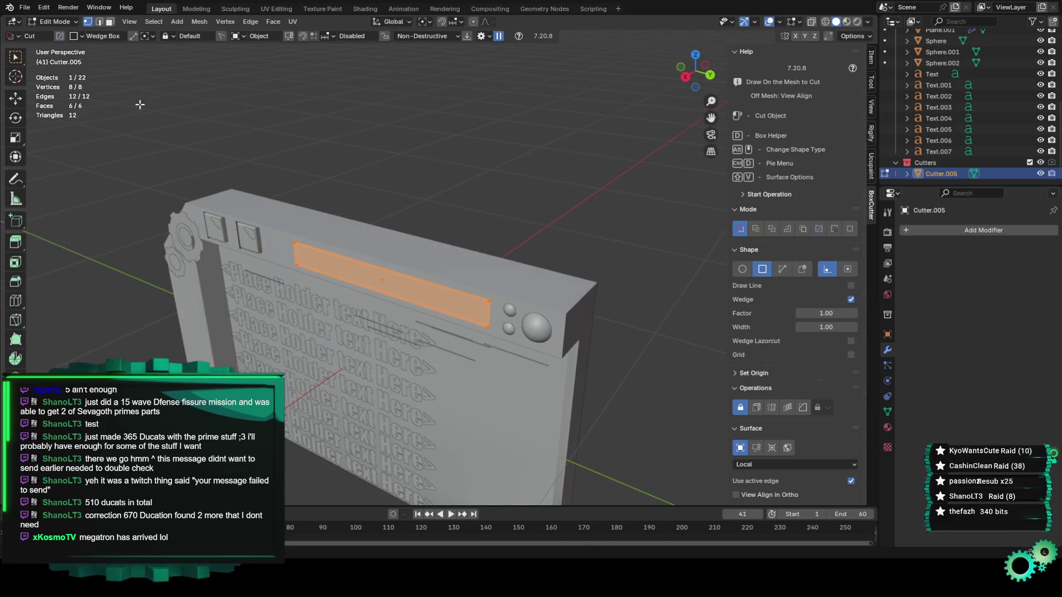
click(58, 23)
click(61, 34)
Re-enter Edit Mode and attempt another extrusion, cancelling and undoing it
mouse_move(379, 283)
middle_down()
mouse_move(480, 221)
mouse_move(433, 233)
mouse_move(321, 162)
middle_up()
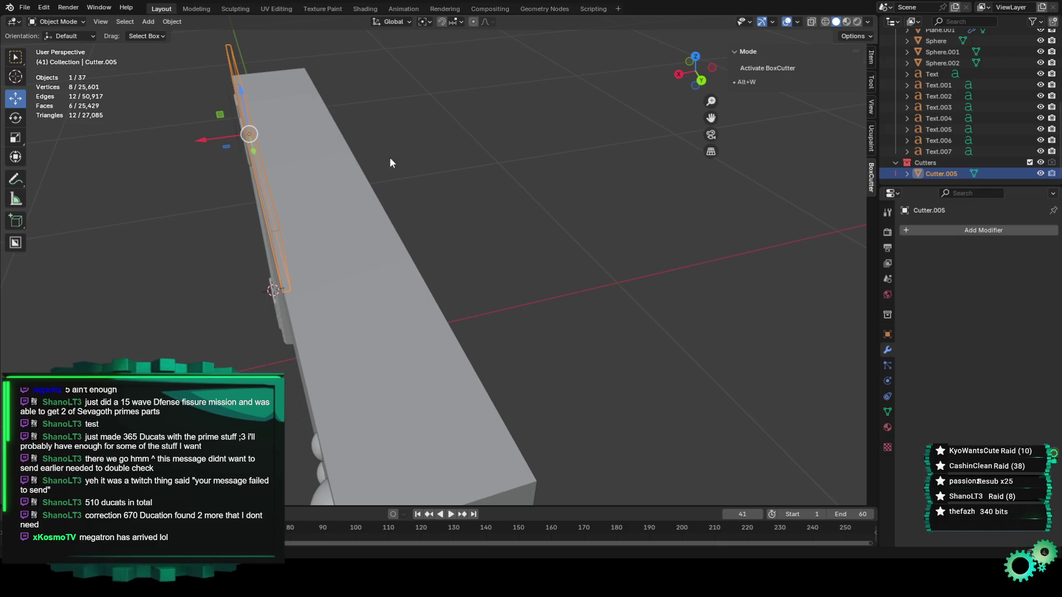
mouse_move(416, 168)
middle_down()
mouse_move(400, 181)
mouse_move(431, 180)
middle_up()
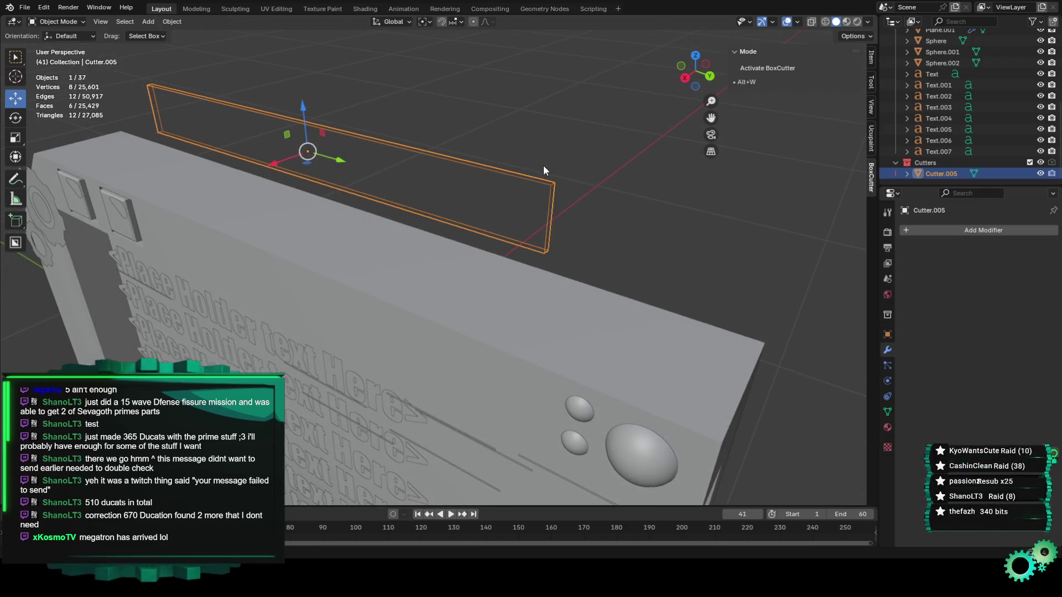
click(58, 22)
click(70, 46)
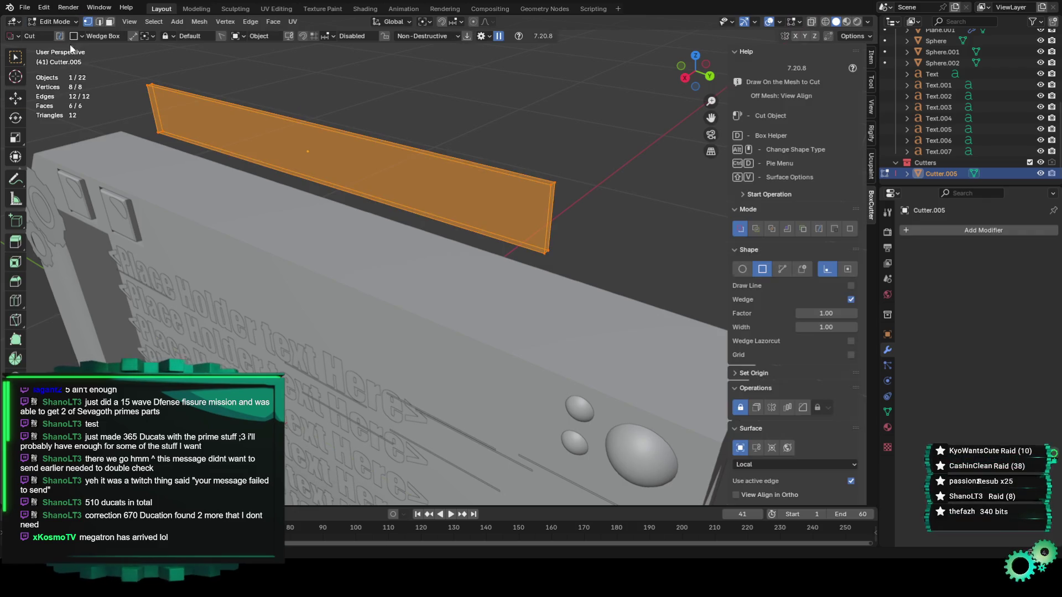
key(e)
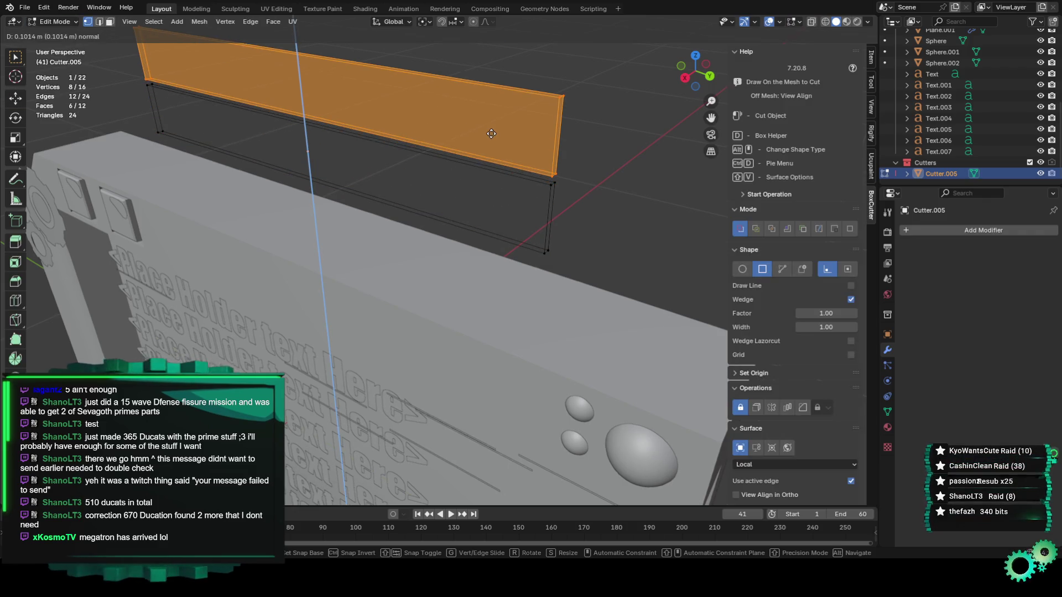
right_click(491, 166)
key(ctrl+z)
mouse_move(482, 209)
middle_down()
mouse_move(427, 216)
mouse_move(484, 204)
mouse_move(226, 74)
middle_up()
Extrude a single selected cutter face in face mode, undo it, and return to Object Mode
click(110, 22)
click(284, 94)
mouse_move(284, 95)
middle_down()
mouse_move(268, 153)
mouse_move(332, 149)
middle_up()
key(e)
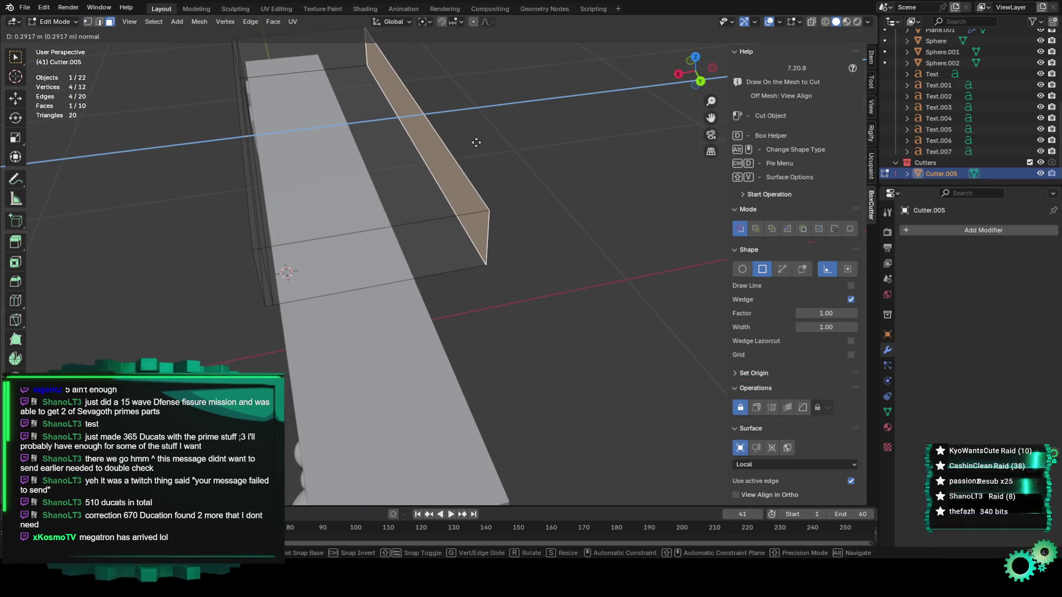
click(476, 145)
key(ctrl+z)
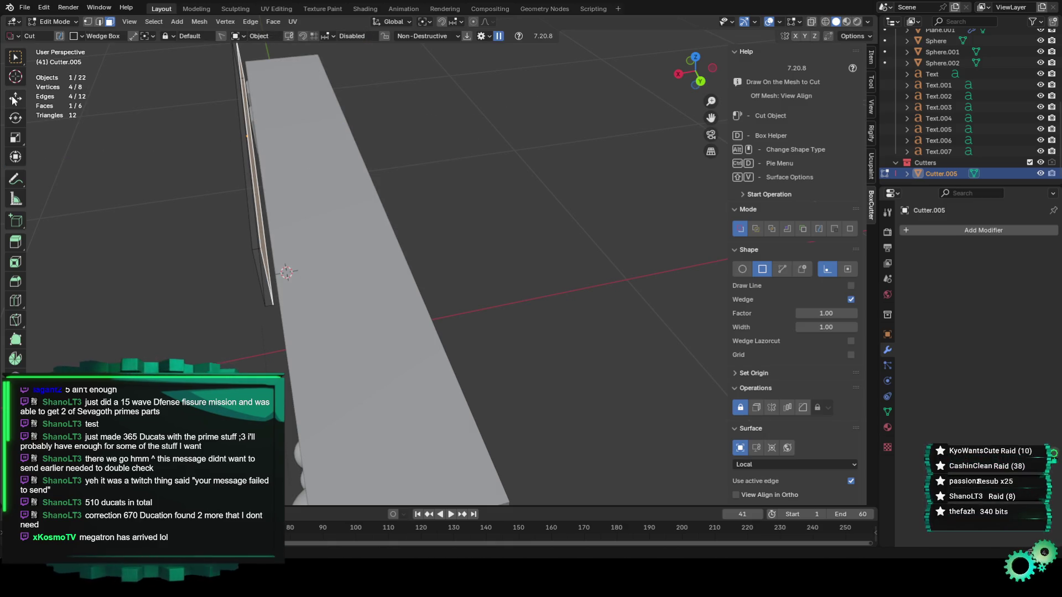
click(13, 98)
mouse_move(243, 135)
middle_down()
mouse_move(210, 138)
mouse_move(232, 166)
mouse_move(246, 224)
mouse_move(320, 185)
mouse_move(310, 177)
middle_up()
click(56, 22)
click(60, 25)
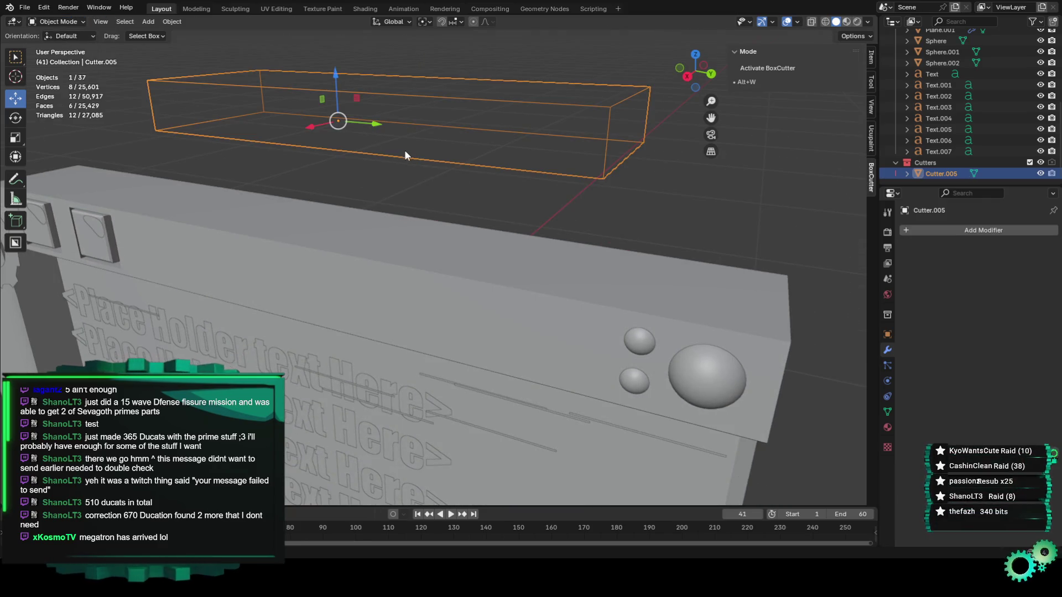
Sink the cutter along Z into the panel and inspect the resulting slot
key(g)
key(z)
click(350, 285)
middle_drag(350, 285, 371, 251)
click(685, 74)
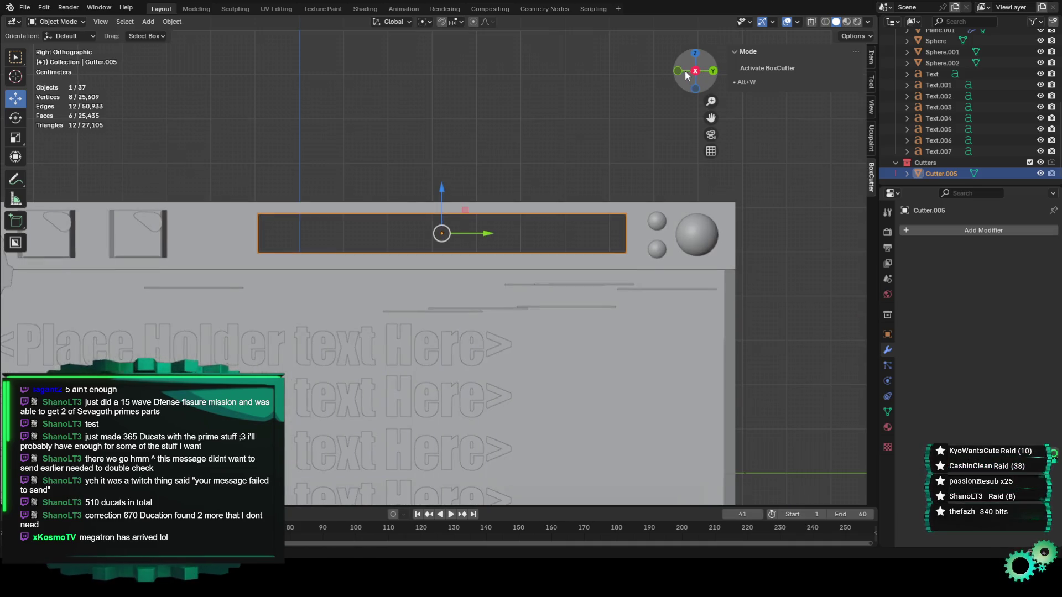
click(562, 121)
middle_drag(432, 225, 481, 238)
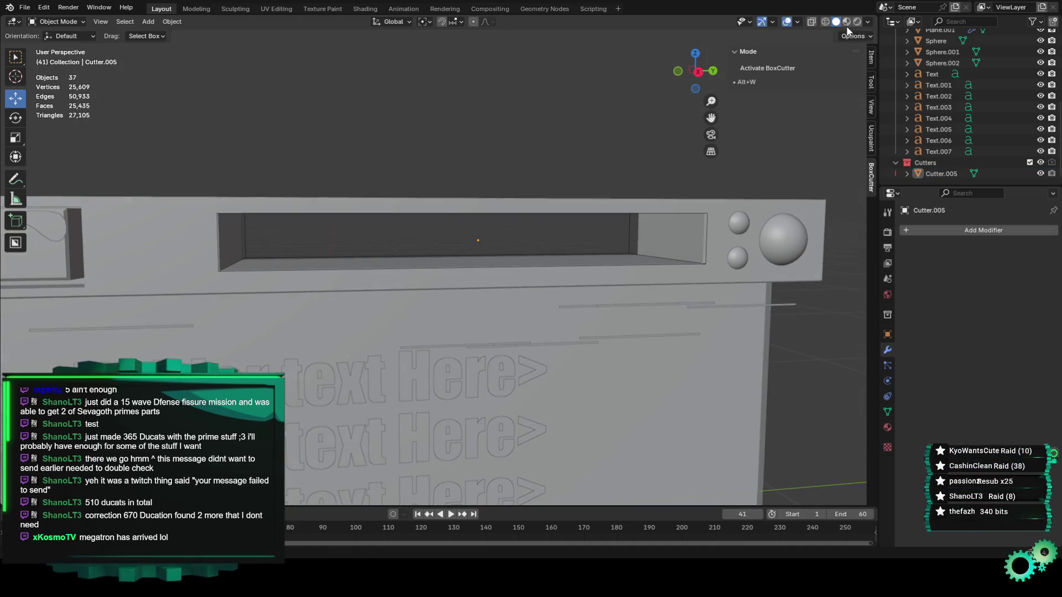
Switch the viewport shading to Material Preview
click(846, 24)
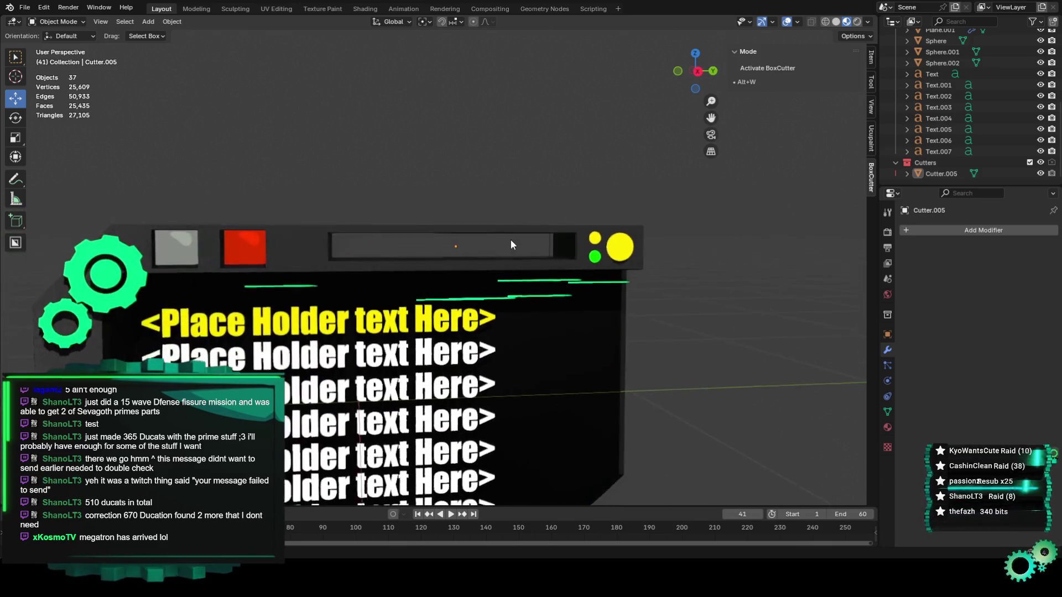
scroll(513, 240, down, 2)
scroll(484, 243, up, 8)
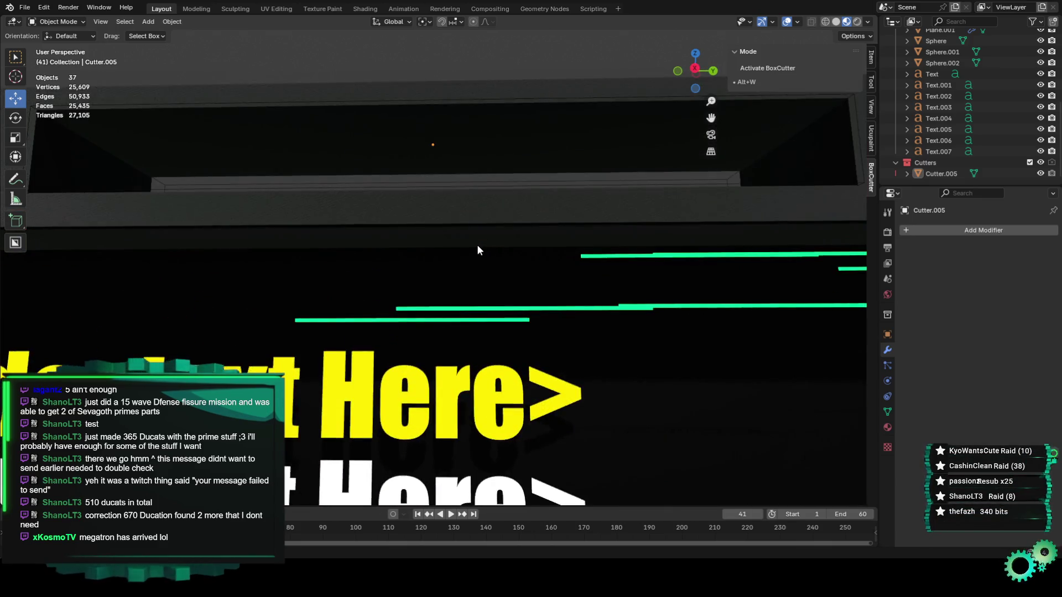
Delete Cutter.005 and return to the straight side view
click(432, 188)
mouse_move(479, 211)
middle_down()
mouse_move(422, 247)
mouse_move(407, 232)
mouse_move(530, 228)
mouse_move(489, 251)
middle_up()
right_click(486, 264)
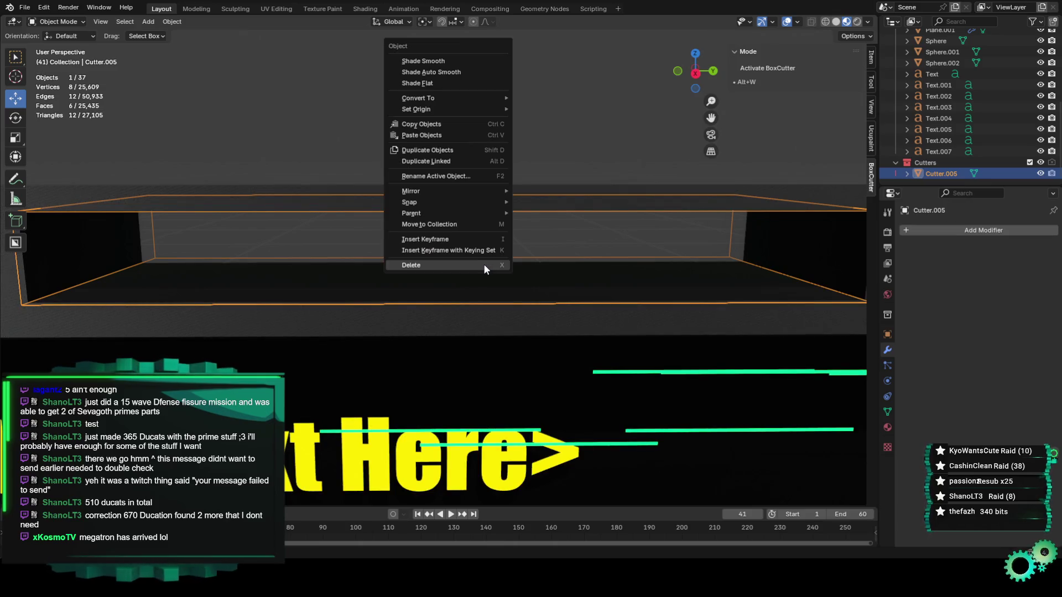
click(484, 264)
scroll(483, 264, down, 5)
click(695, 71)
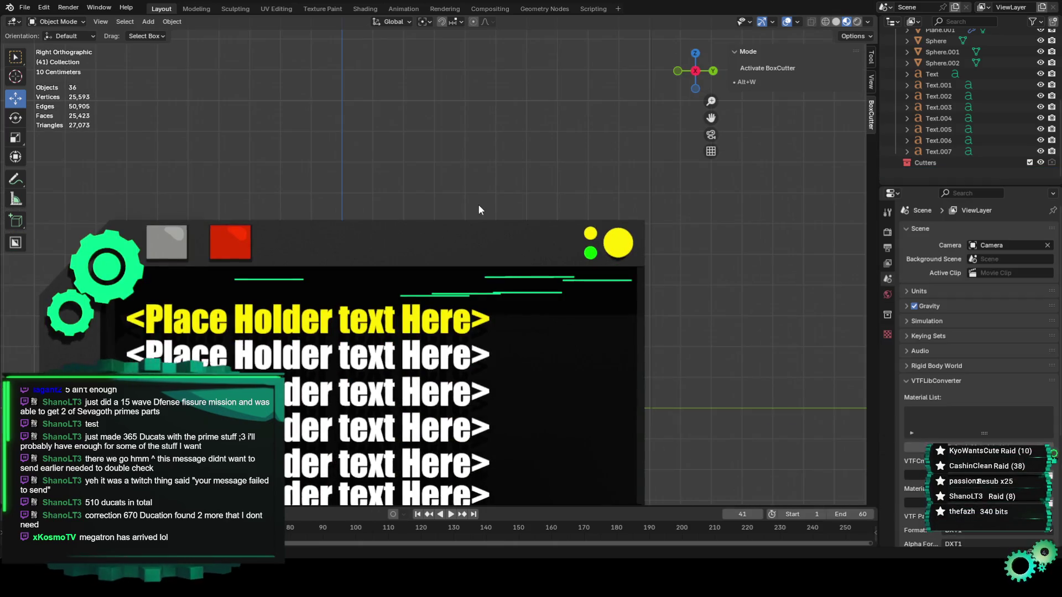
scroll(479, 209, up, 2)
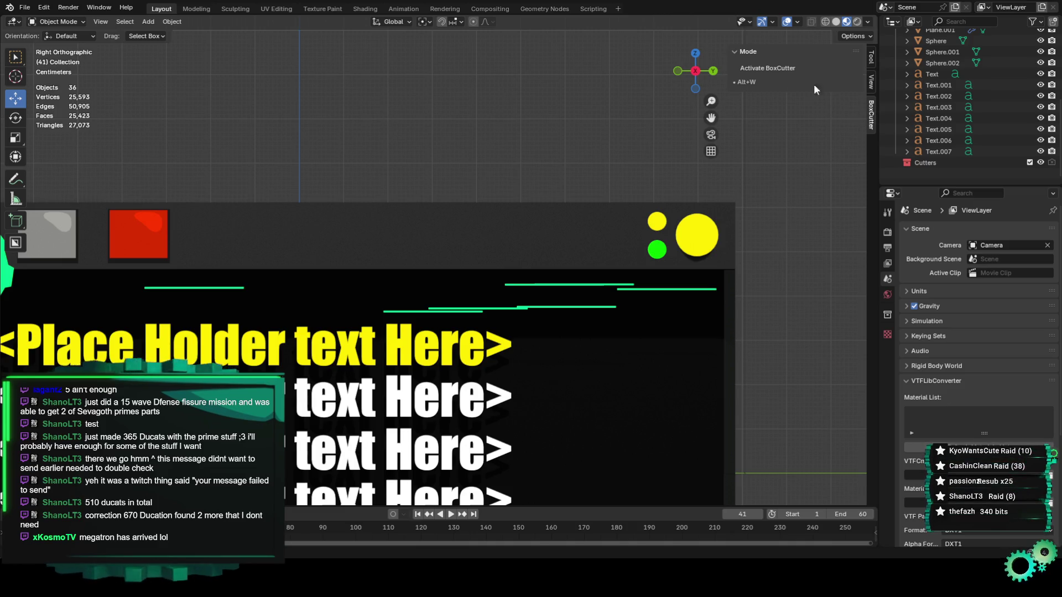
Activate BoxCutter in Ngon shape and Slice mode, target the panel plane, and start the outline
click(787, 67)
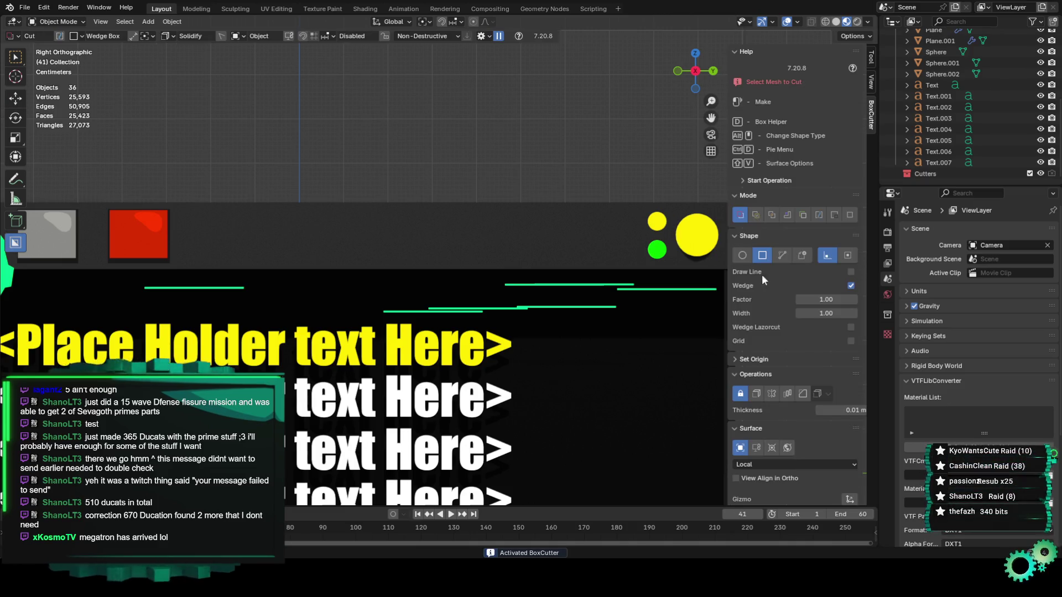
click(784, 253)
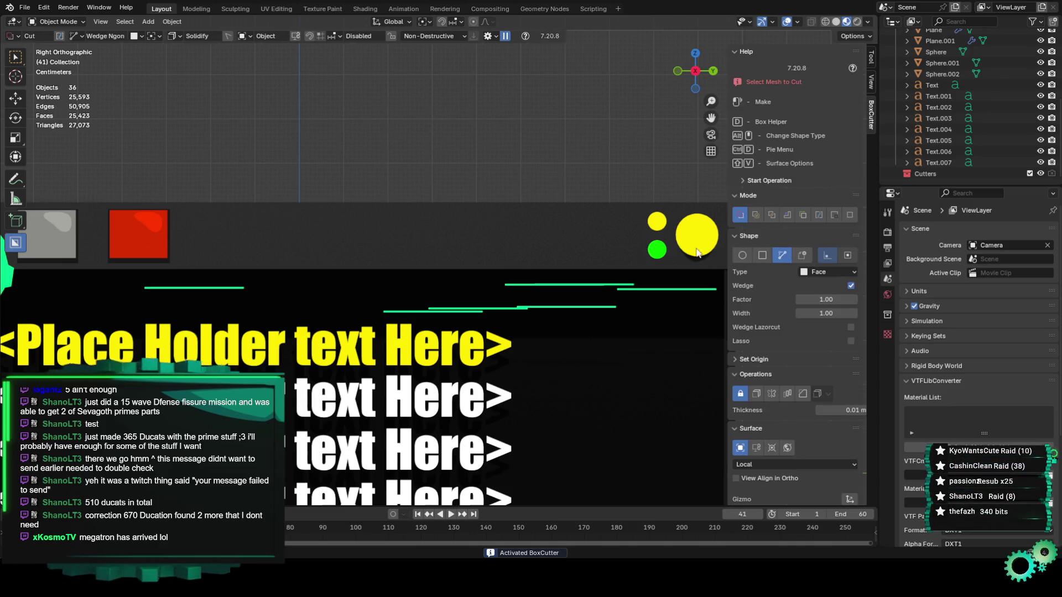
click(330, 223)
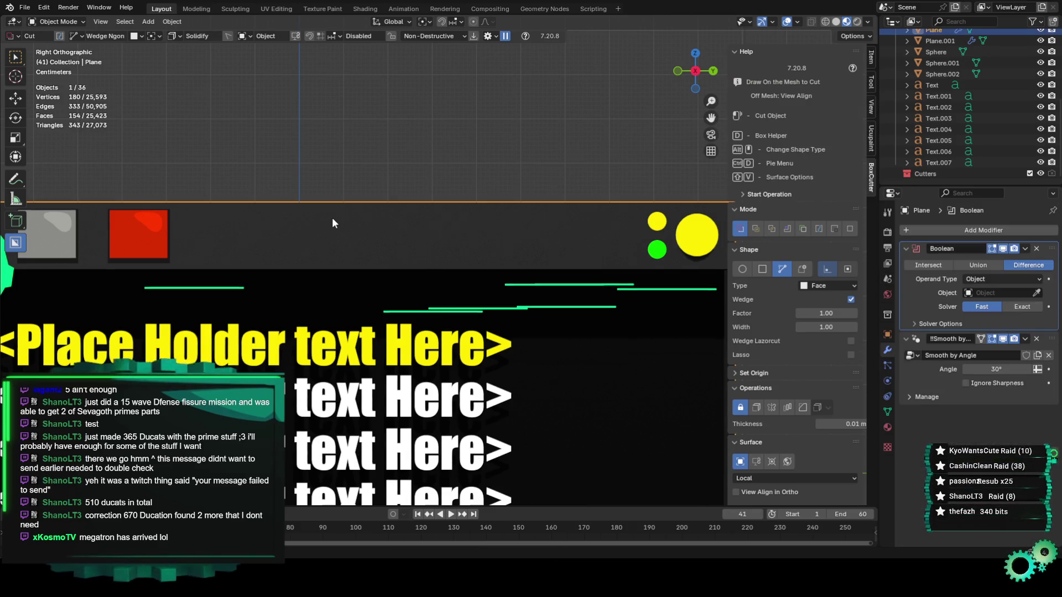
scroll(386, 226, up, 1)
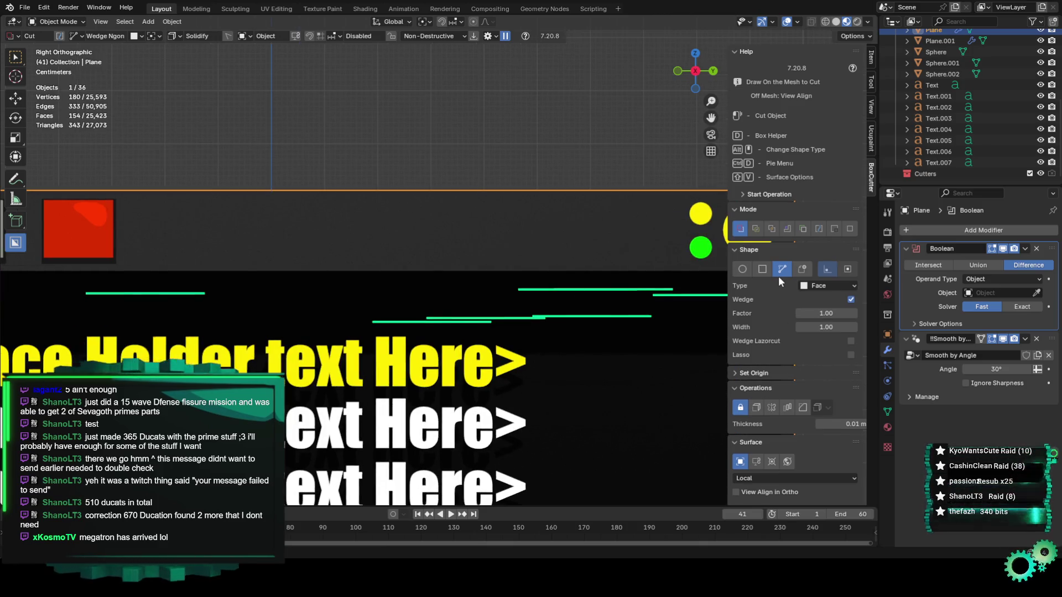
click(752, 227)
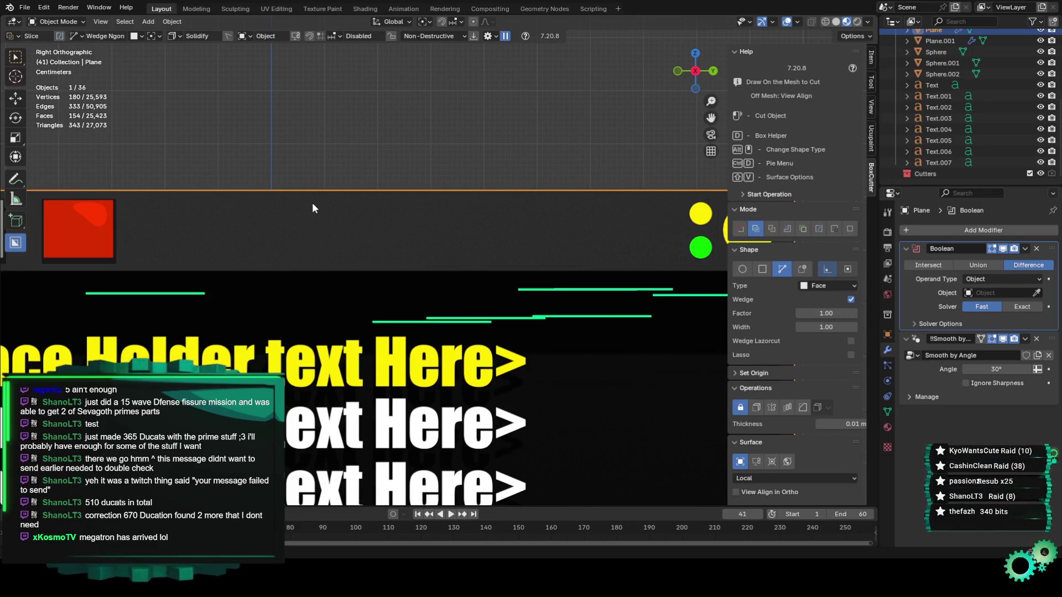
drag(310, 205, 300, 212)
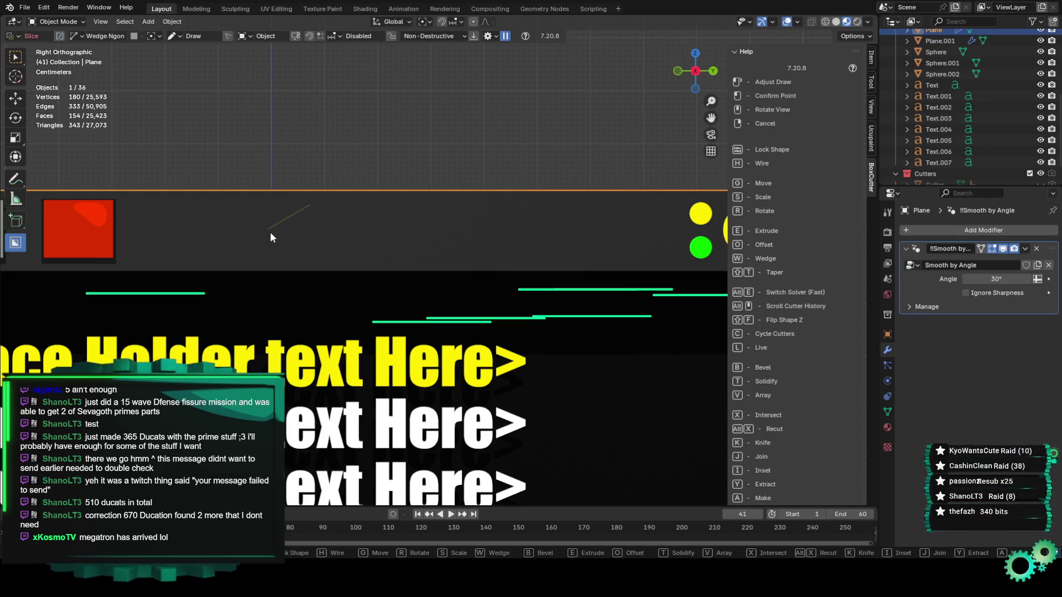
Place the first corners of the arrow outline along the top strip
mouse_move(270, 213)
mouse_down()
mouse_move(234, 229)
mouse_move(212, 216)
mouse_move(183, 221)
mouse_up()
click(181, 219)
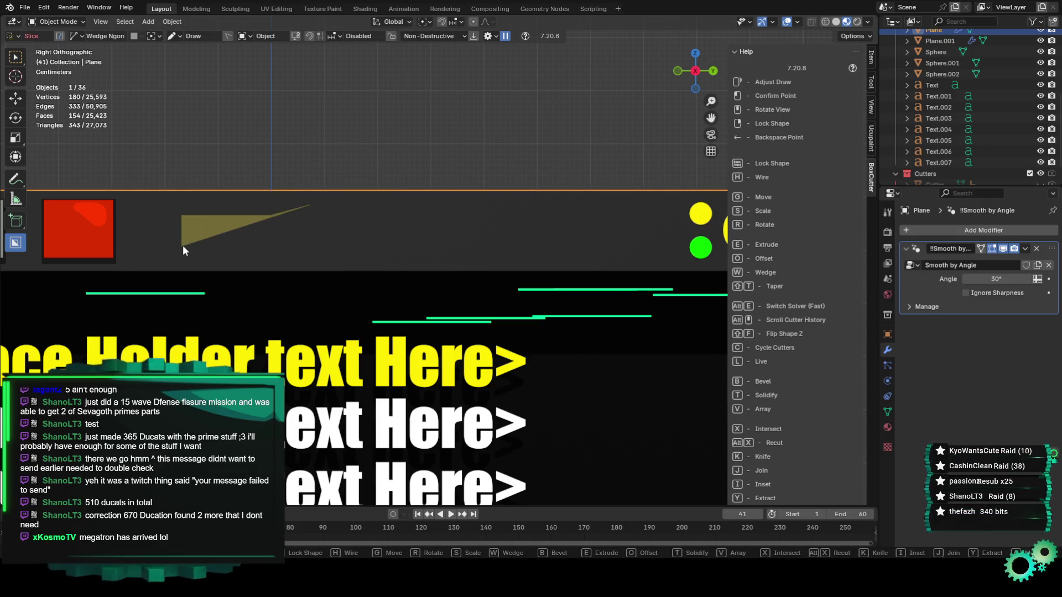
click(183, 239)
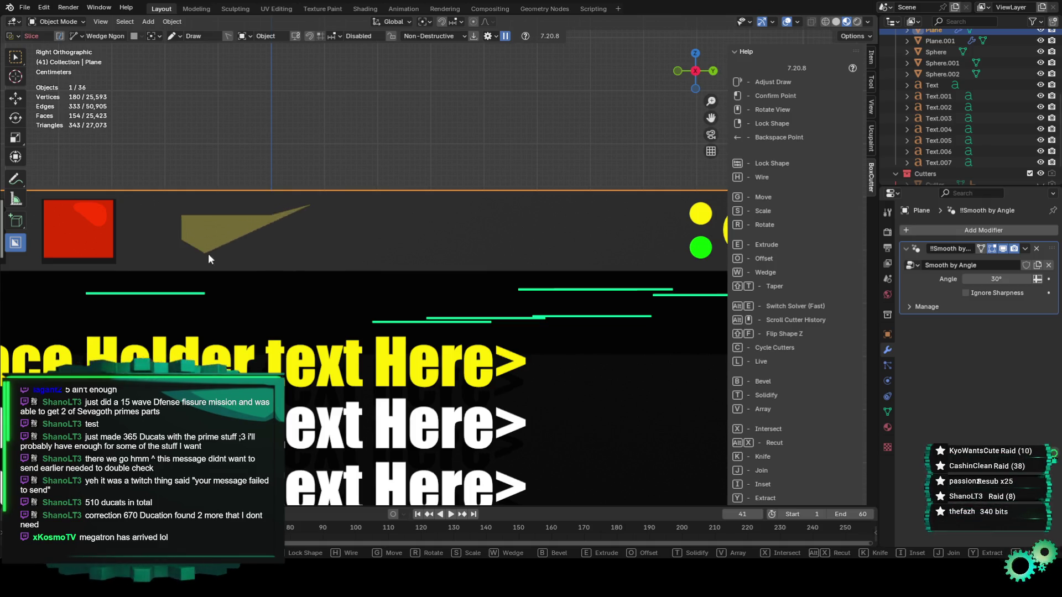
click(270, 245)
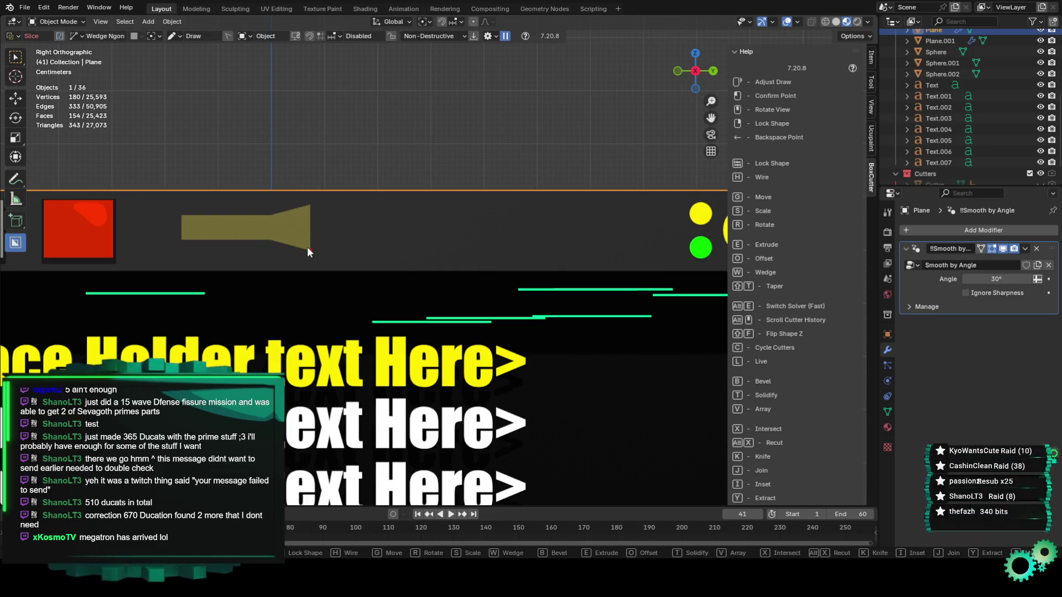
click(308, 250)
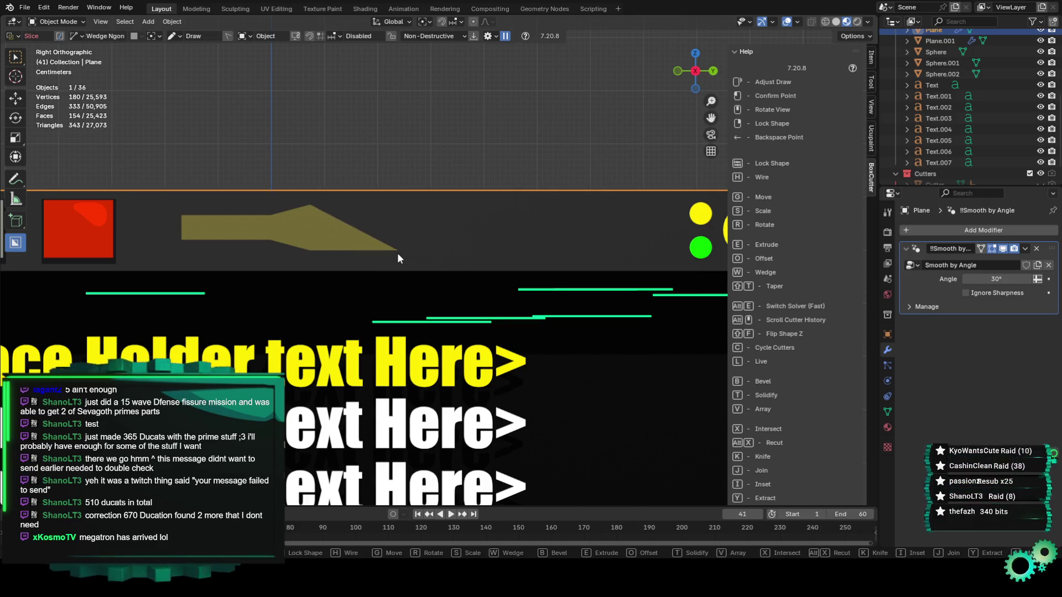
click(396, 253)
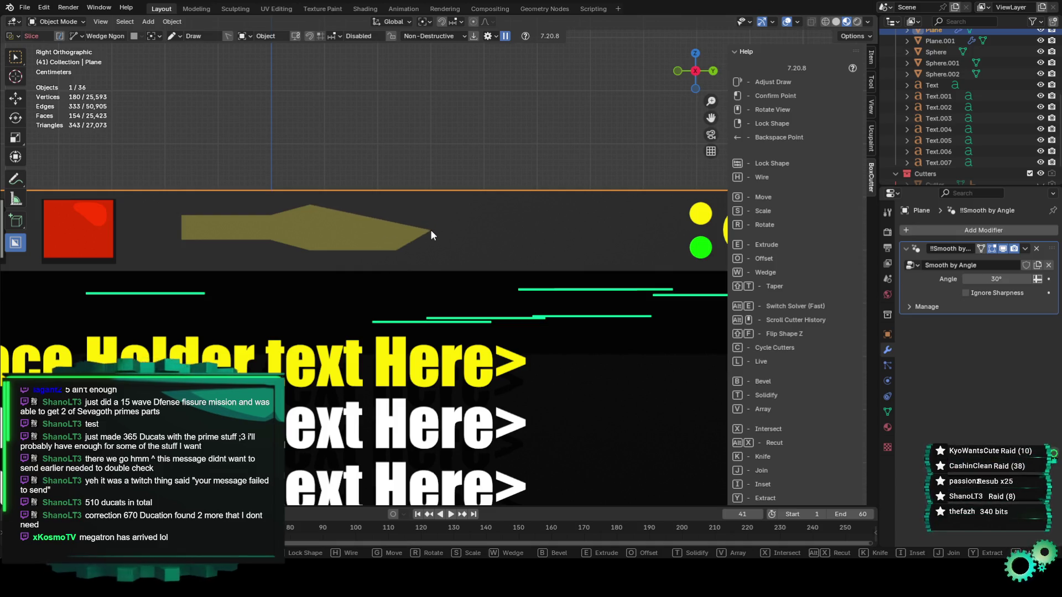
click(436, 228)
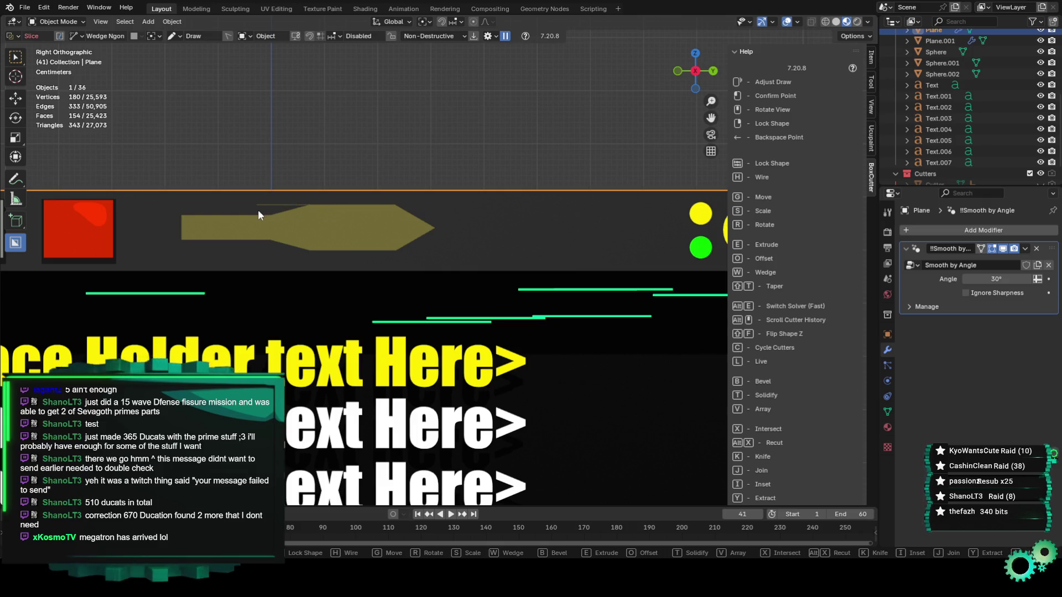
Add the arrow's tip and lower corners, close the outline, and commit the cut
middle_drag(493, 220, 397, 256)
mouse_move(230, 261)
middle_down()
mouse_move(327, 247)
mouse_move(458, 277)
middle_up()
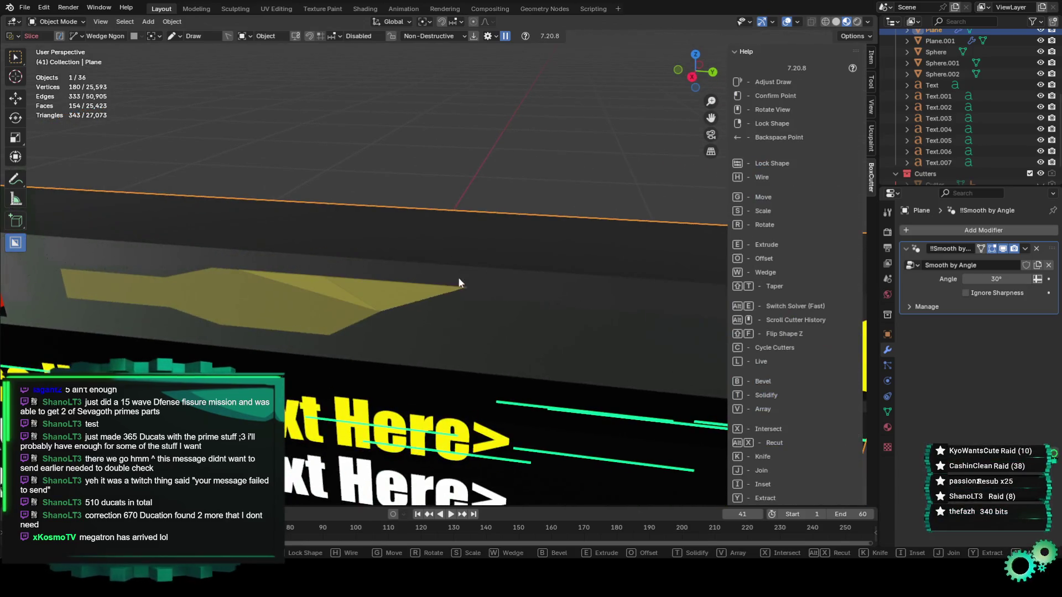
click(592, 297)
mouse_move(517, 322)
middle_down()
mouse_move(480, 331)
mouse_move(489, 303)
middle_up()
click(376, 279)
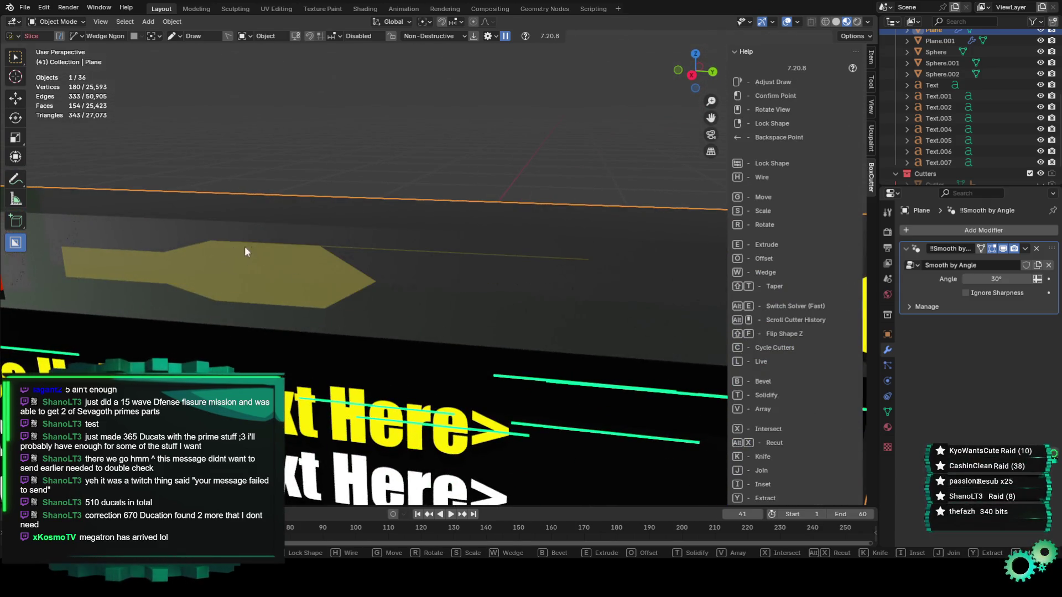
click(320, 246)
click(373, 208)
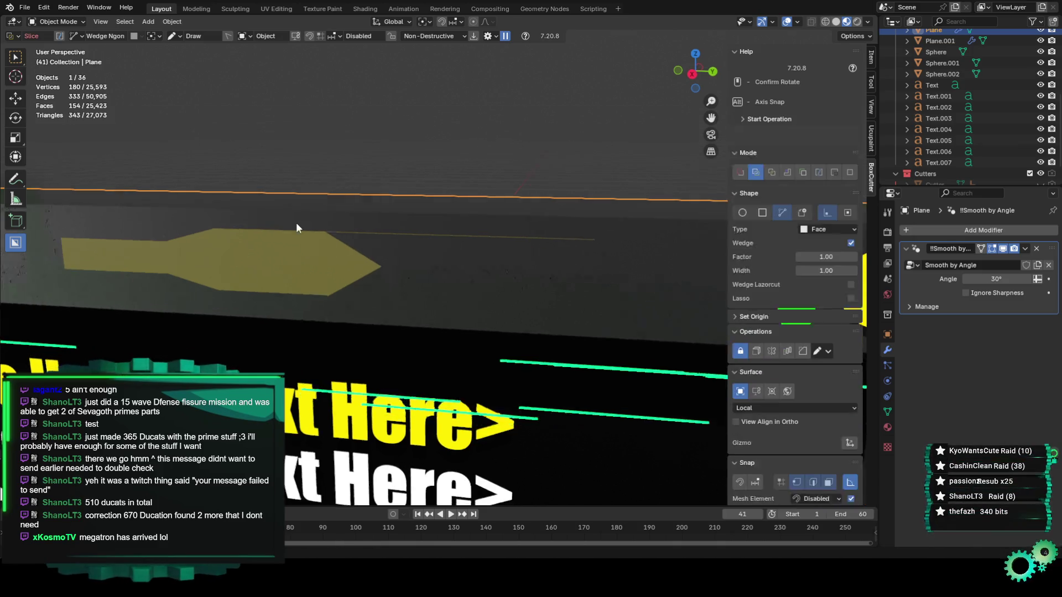
middle_drag(296, 222, 373, 177)
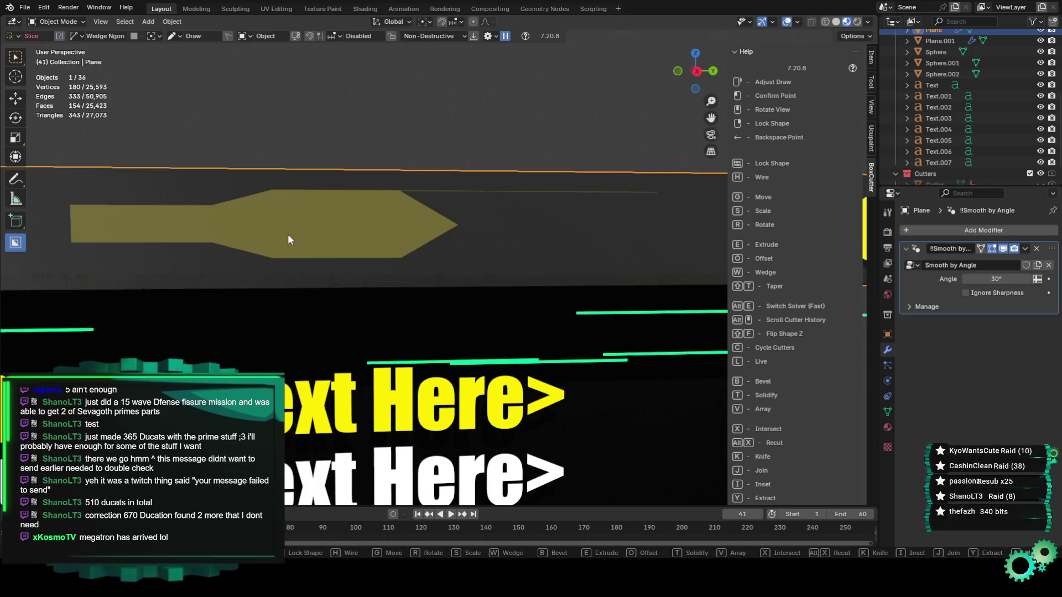
right_click(657, 190)
click(658, 189)
mouse_move(523, 242)
middle_down()
mouse_move(443, 276)
mouse_move(539, 247)
mouse_move(513, 247)
mouse_move(549, 275)
middle_up()
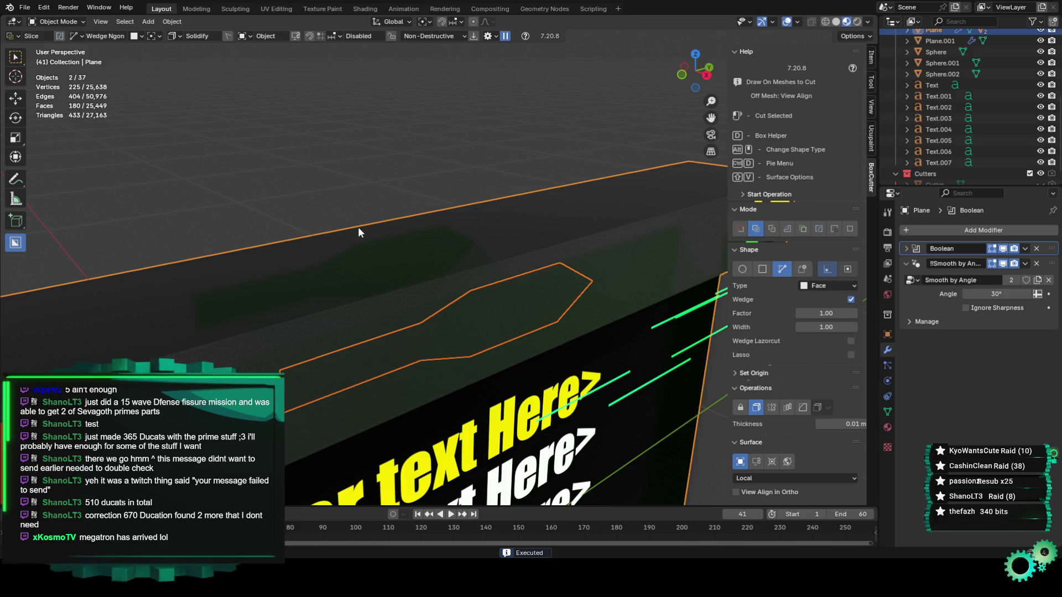
Switch to the Move tool, deselect the cutter and orbit around the panel
click(16, 99)
mouse_move(387, 288)
middle_down()
mouse_move(460, 315)
mouse_move(491, 237)
middle_up()
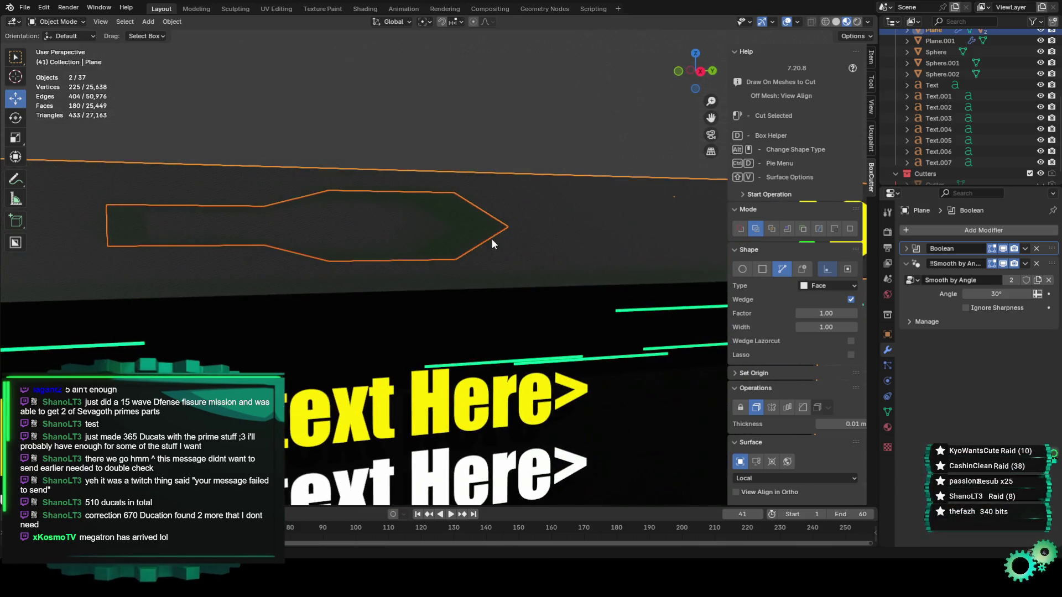
scroll(971, 173, down, 1)
scroll(940, 169, up, 3)
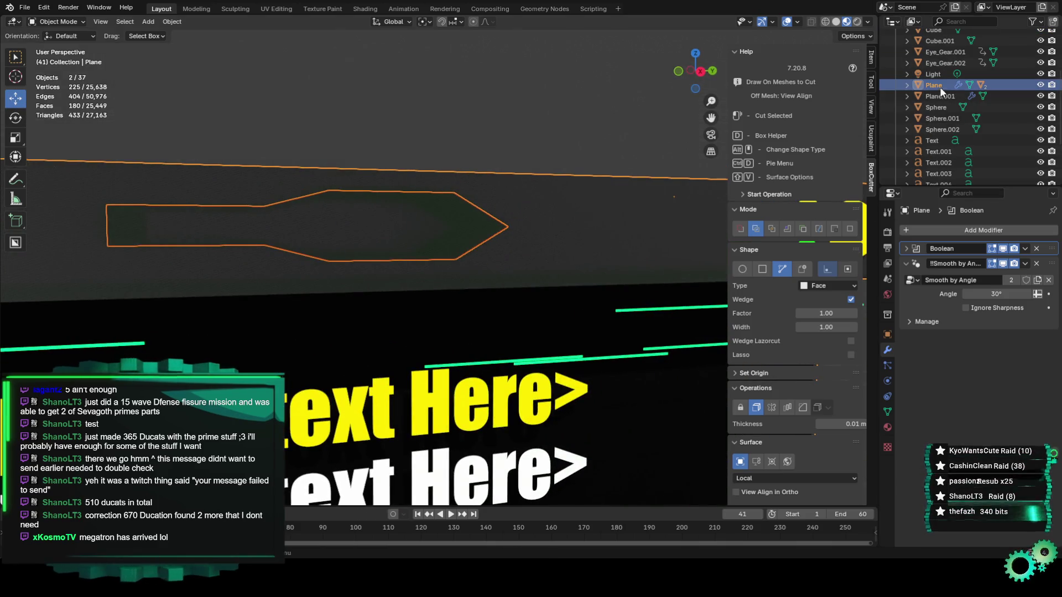
click(503, 224)
mouse_move(452, 239)
middle_down()
mouse_move(430, 234)
mouse_move(402, 258)
mouse_move(516, 315)
mouse_move(621, 265)
mouse_move(623, 213)
mouse_move(485, 241)
mouse_move(429, 233)
mouse_move(440, 236)
mouse_move(434, 258)
mouse_move(413, 237)
mouse_move(420, 190)
middle_up()
Inspect the Slice mesh in Edit Mode, then reselect Slice in Object Mode
click(442, 237)
click(83, 23)
click(75, 40)
click(388, 206)
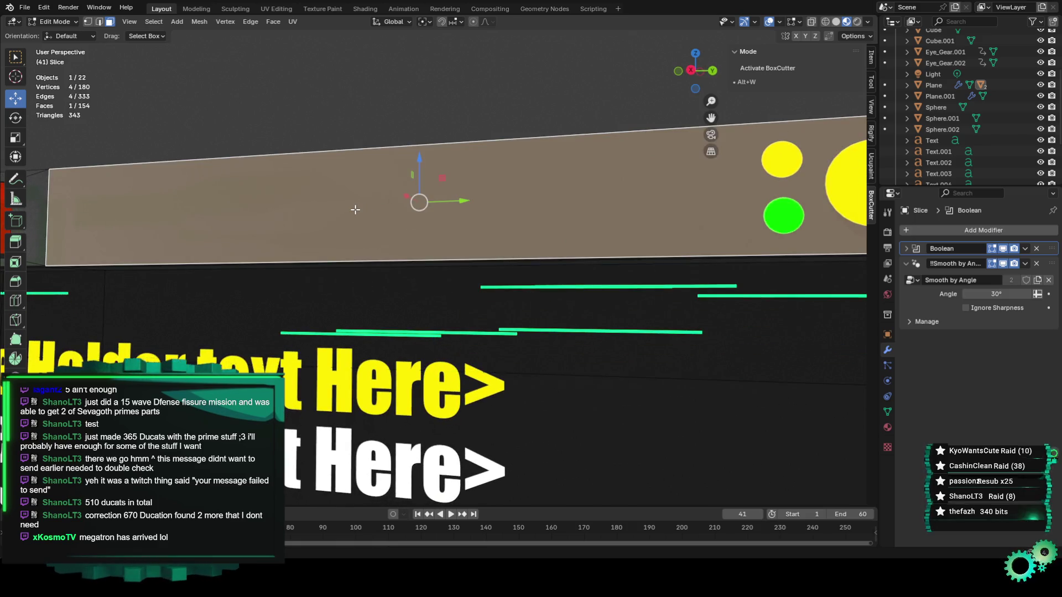
click(58, 22)
click(61, 31)
click(382, 203)
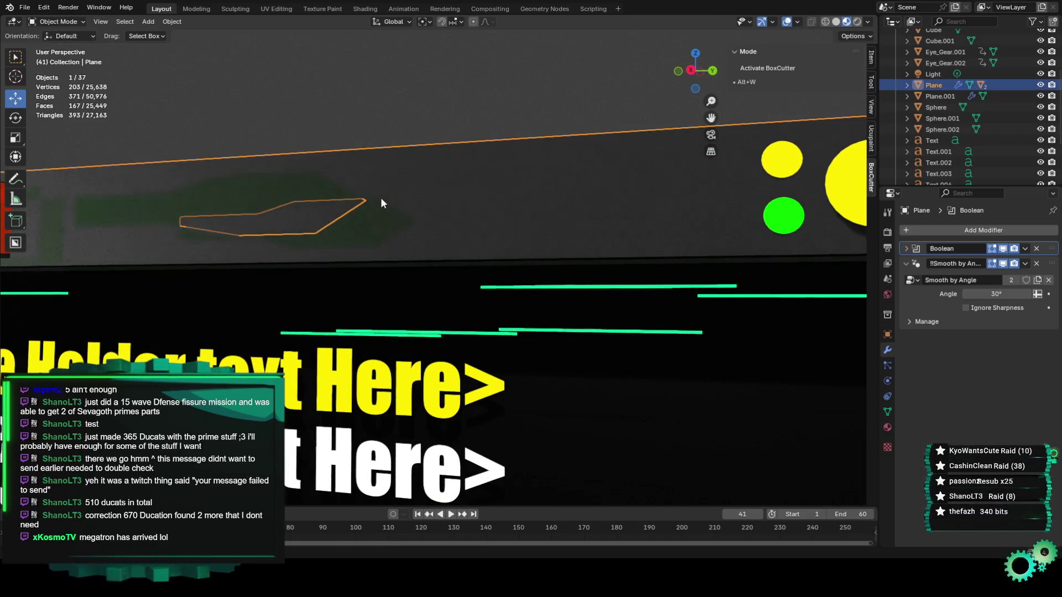
click(375, 207)
mouse_move(374, 208)
middle_down()
mouse_move(370, 231)
mouse_move(244, 343)
mouse_move(364, 296)
middle_up()
Nudge the Slice object slightly with G and review the whole panel
key(g)
click(241, 345)
scroll(431, 264, up, 4)
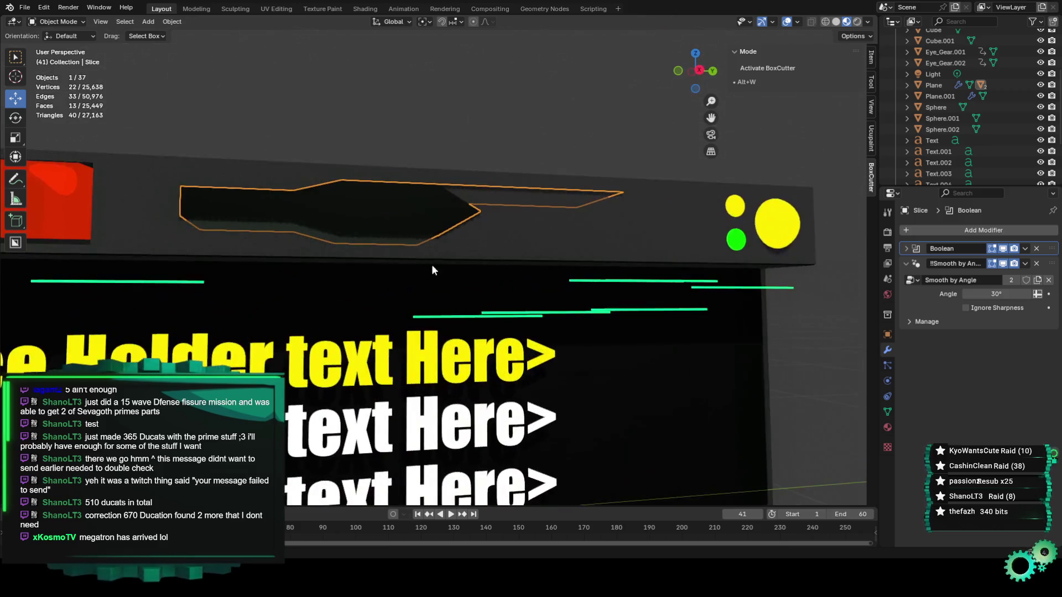
scroll(470, 287, down, 5)
mouse_move(489, 292)
middle_down()
mouse_move(539, 373)
mouse_move(515, 430)
middle_up()
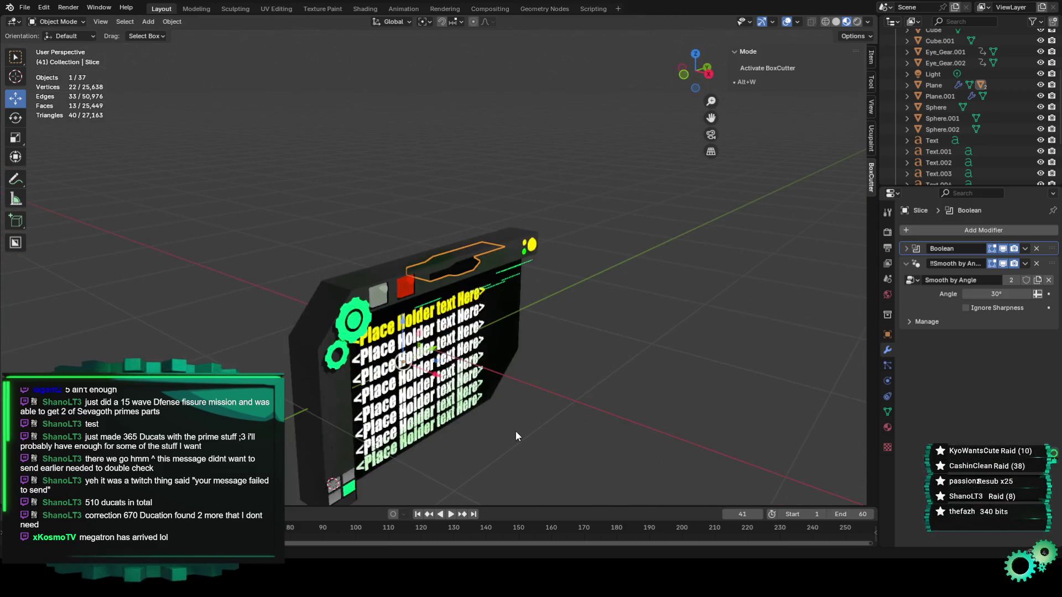
mouse_move(440, 389)
middle_down()
mouse_move(519, 386)
mouse_move(486, 380)
mouse_move(581, 436)
mouse_move(645, 458)
mouse_move(596, 407)
mouse_move(526, 393)
mouse_move(533, 373)
mouse_move(442, 290)
mouse_move(426, 258)
middle_up()
key(g)
click(545, 403)
scroll(661, 464, up, 4)
Delete the Slice object through its right-click menu
right_click(513, 376)
click(514, 376)
click(426, 260)
scroll(933, 155, down, 3)
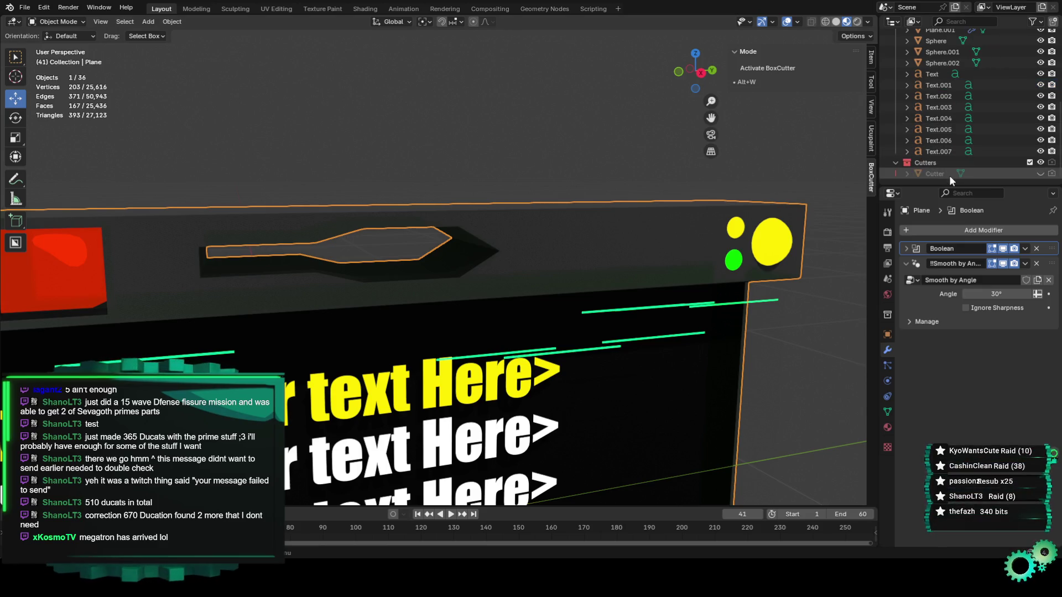
Delete the Cutter from the outliner and view the plain panel from the side
click(949, 175)
right_click(949, 175)
click(935, 171)
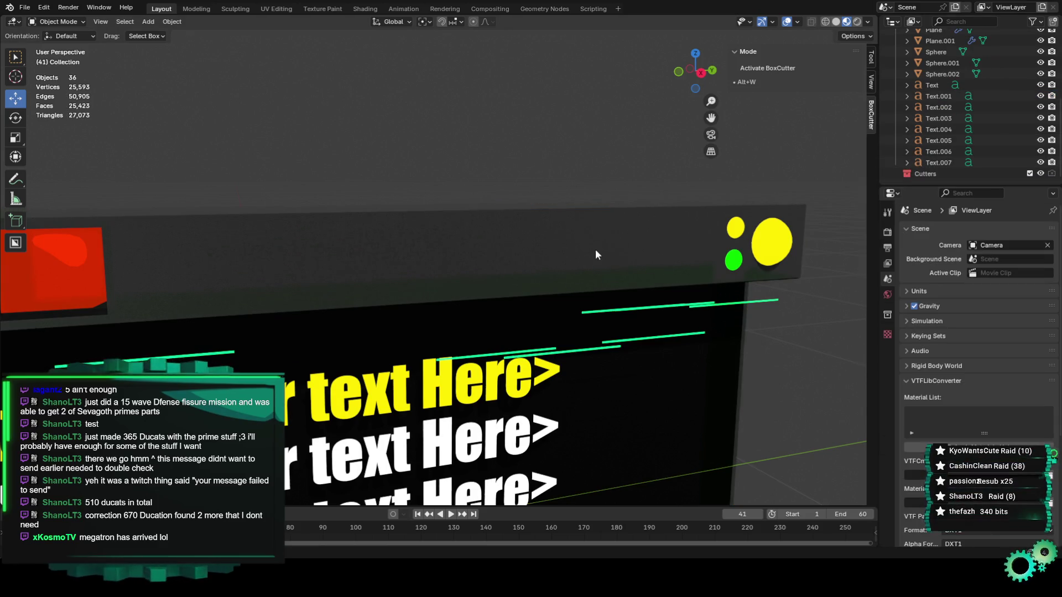
middle_drag(595, 249, 565, 256)
click(566, 257)
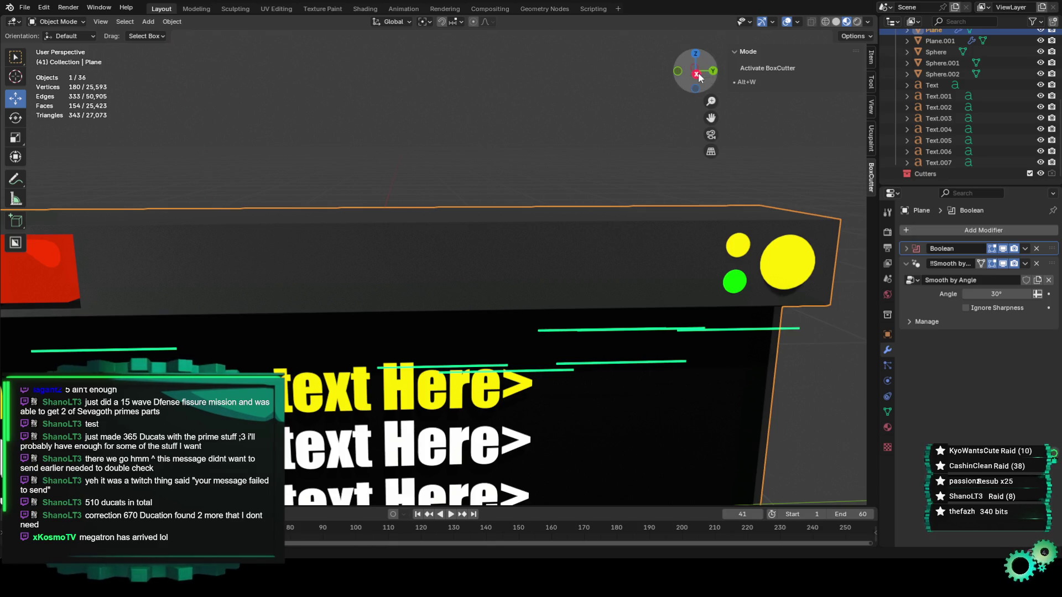
click(696, 73)
scroll(465, 214, up, 3)
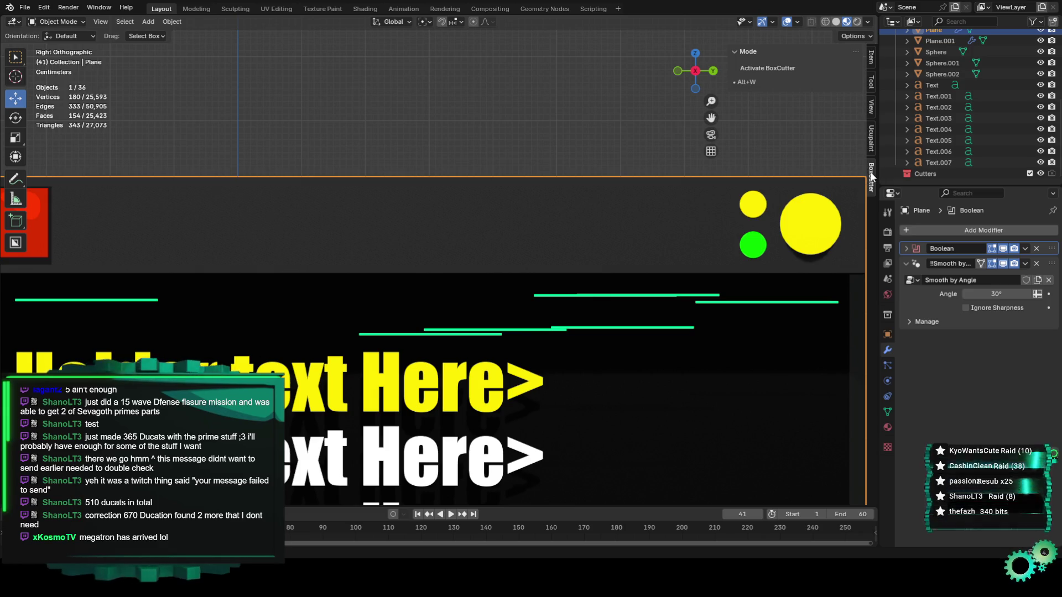
Draw a circular BoxCutter cut on the top strip beside the red square
click(762, 68)
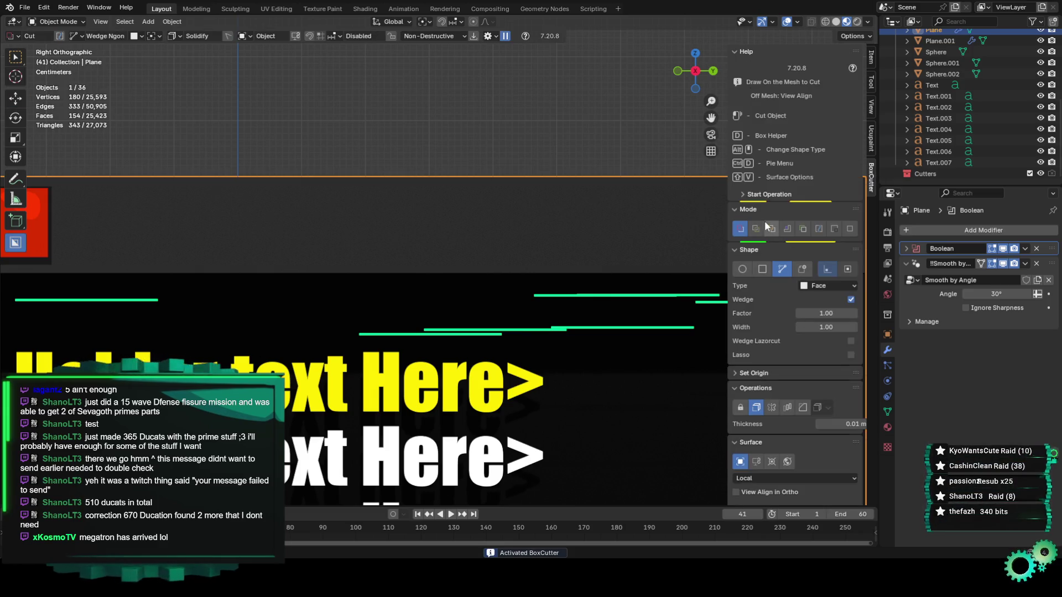
click(744, 269)
drag(287, 200, 440, 244)
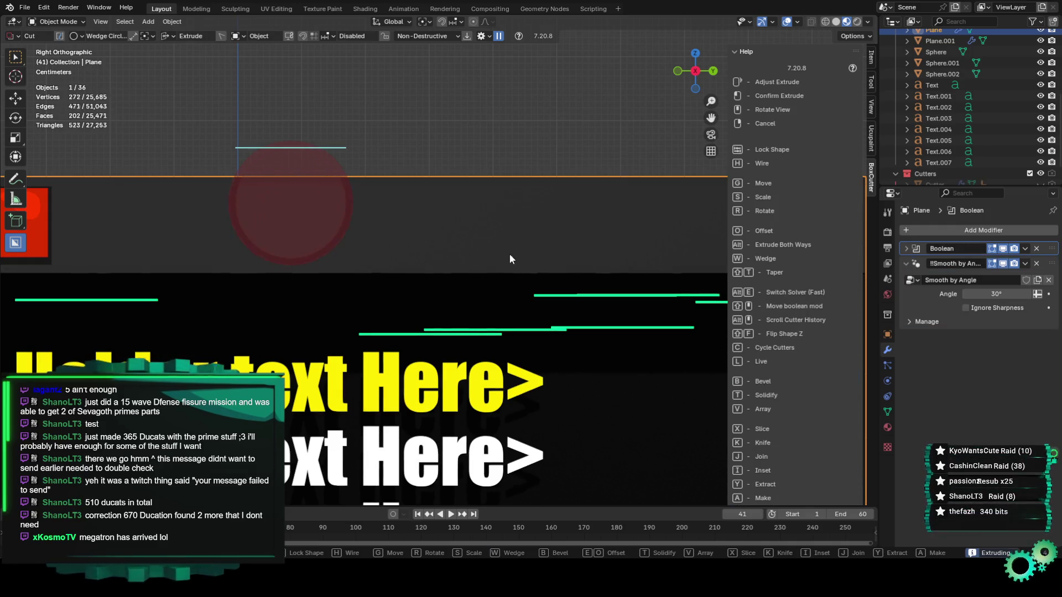
click(480, 151)
mouse_move(480, 151)
middle_down()
mouse_move(425, 201)
mouse_move(442, 238)
mouse_move(489, 193)
mouse_move(438, 189)
mouse_move(450, 214)
mouse_move(436, 230)
mouse_move(451, 241)
mouse_move(436, 253)
middle_up()
scroll(946, 154, down, 1)
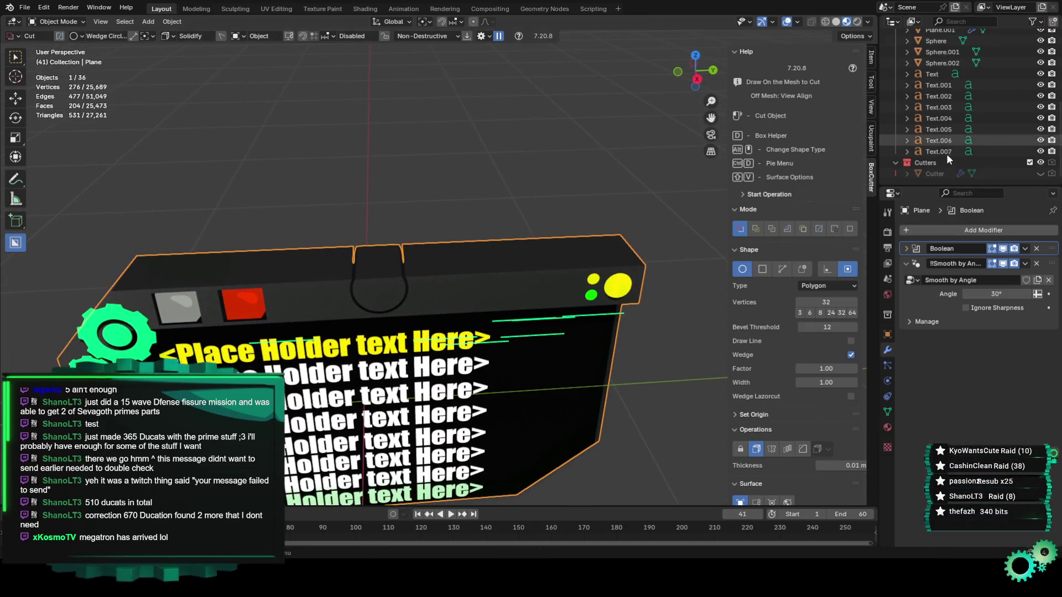
Unhide the new Cutter and slide its rod along Y
click(947, 173)
mouse_move(553, 237)
middle_down()
mouse_move(484, 250)
mouse_move(475, 265)
middle_up()
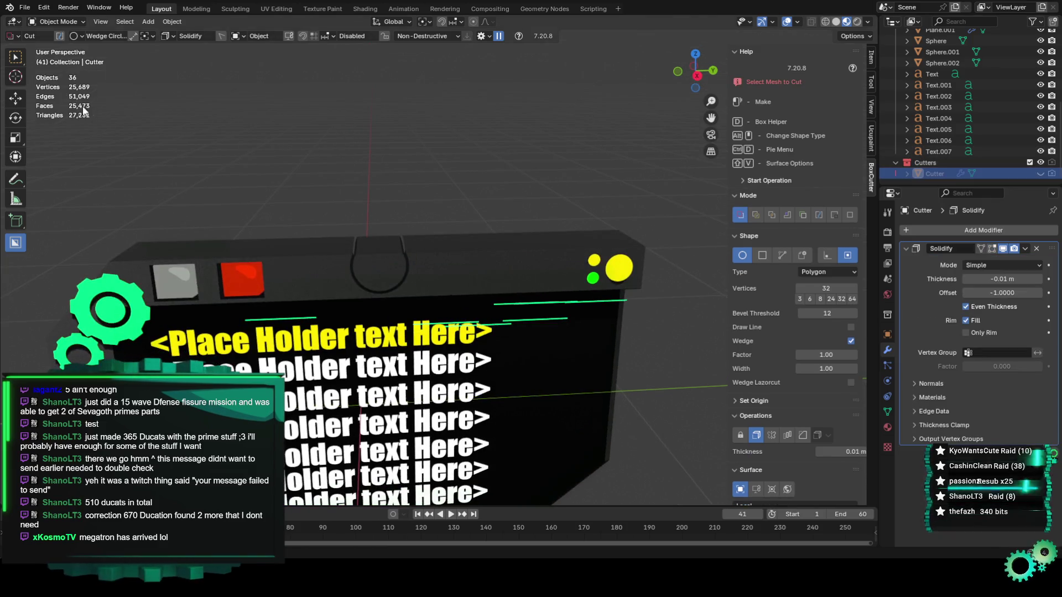
click(15, 98)
click(1040, 173)
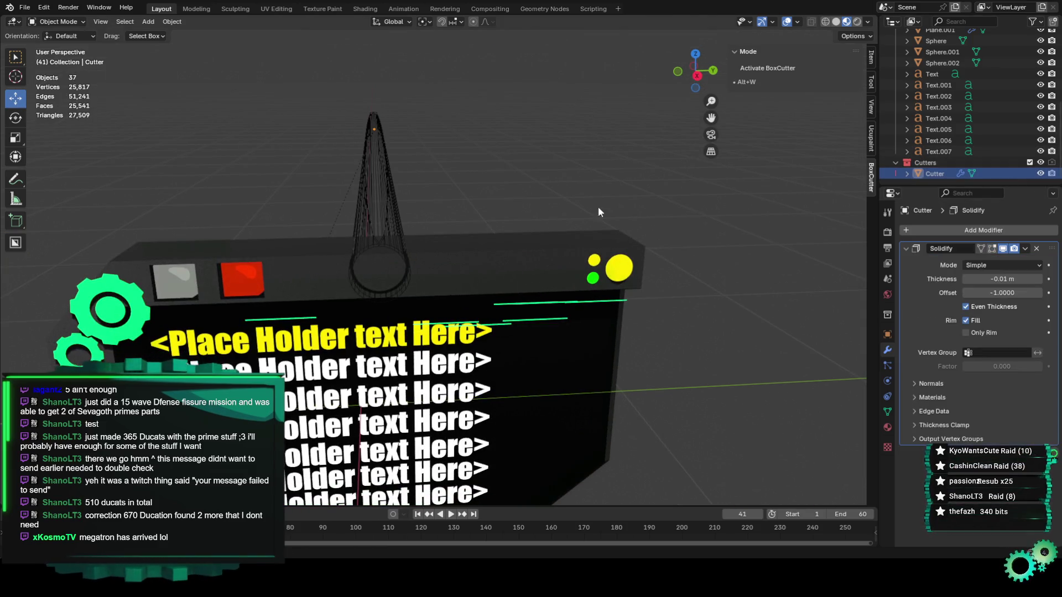
click(387, 188)
mouse_move(387, 188)
middle_down()
mouse_move(334, 234)
mouse_move(337, 273)
mouse_move(277, 296)
mouse_move(438, 293)
mouse_move(395, 260)
middle_up()
click(174, 298)
click(167, 282)
scroll(465, 281, up, 4)
mouse_move(465, 283)
middle_down()
mouse_move(406, 277)
mouse_move(440, 190)
middle_up()
drag(443, 187, 420, 186)
click(420, 187)
Hide the Cutter again and inspect the circular recess
click(51, 23)
click(85, 35)
click(1040, 174)
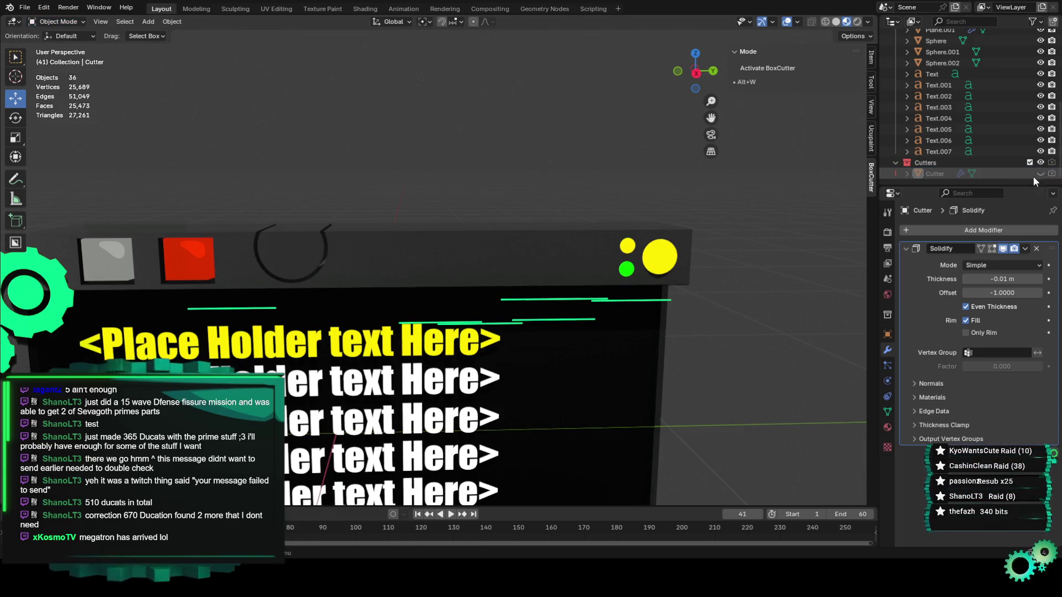
scroll(435, 243, down, 5)
mouse_move(436, 247)
middle_down()
mouse_move(359, 255)
mouse_move(428, 260)
middle_up()
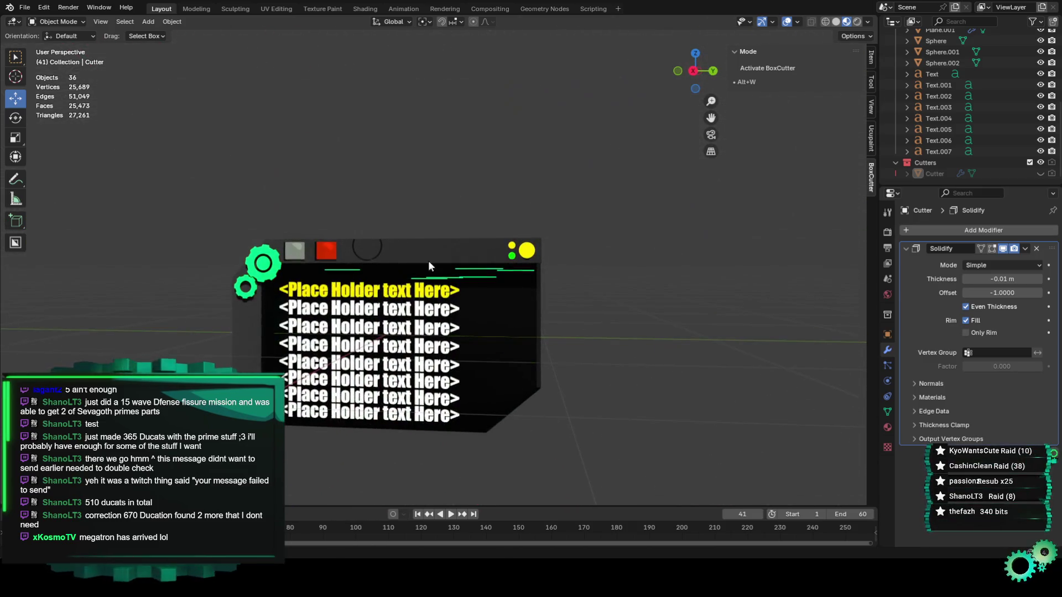
Unhide the Cutter and slide it onto the large yellow circle
click(693, 71)
scroll(440, 230, up, 4)
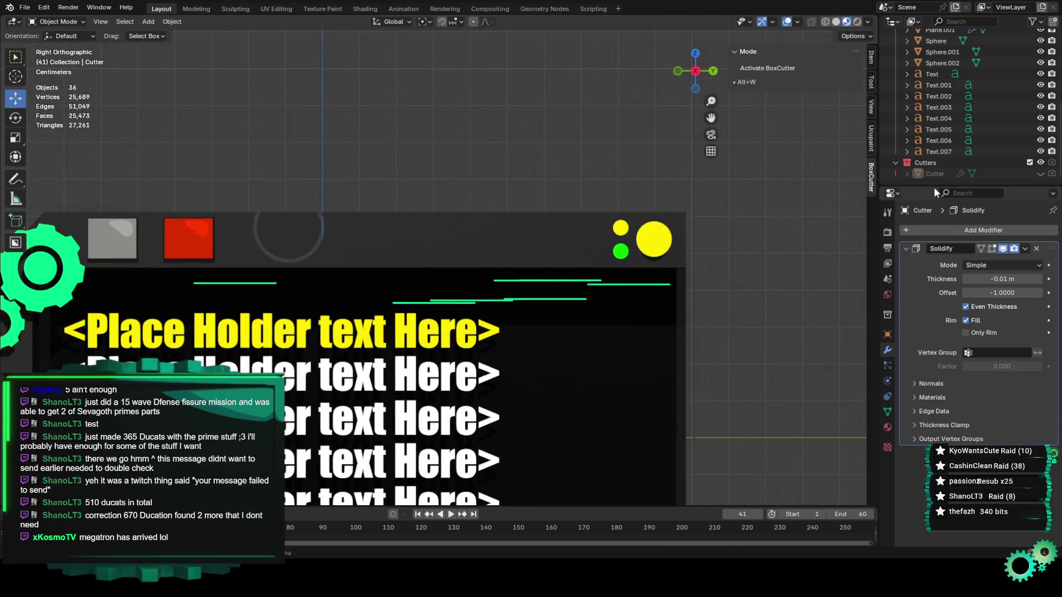
click(1040, 173)
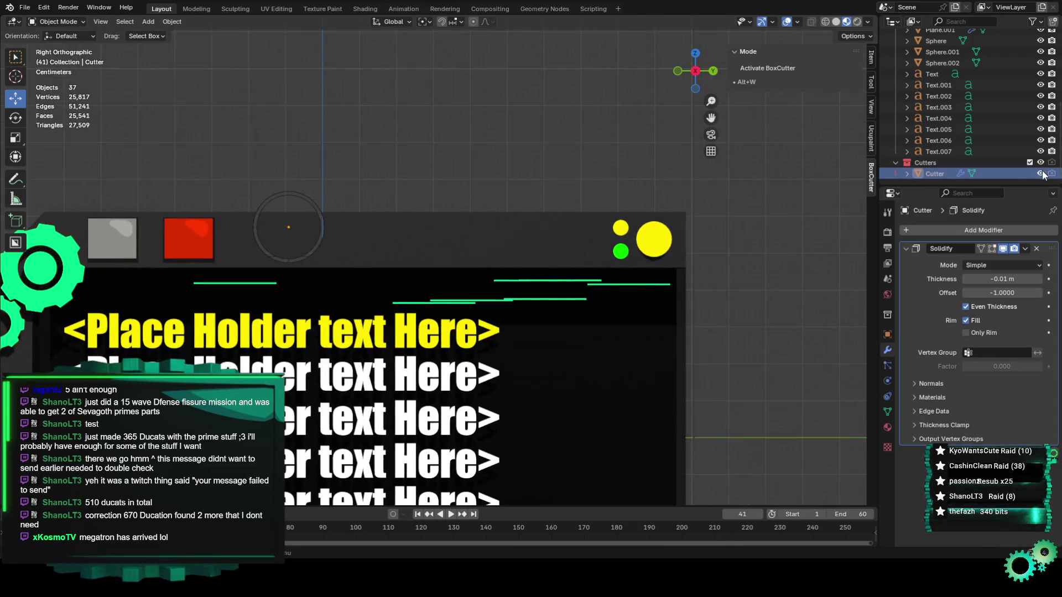
click(312, 201)
drag(352, 225, 722, 227)
scroll(675, 226, up, 1)
drag(695, 182, 694, 198)
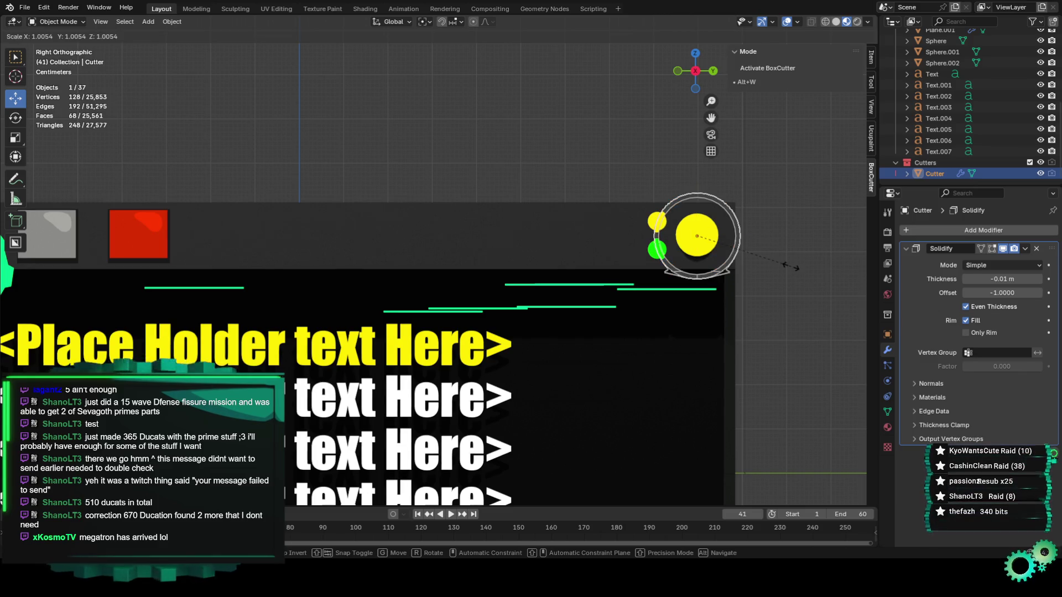
Push the cutter along X and Z, then hide it to preview the recess
mouse_move(771, 258)
middle_down()
mouse_move(738, 294)
mouse_move(653, 330)
mouse_move(684, 326)
middle_up()
scroll(684, 325, down, 5)
drag(652, 231, 532, 253)
scroll(452, 300, up, 5)
mouse_move(486, 290)
middle_down()
mouse_move(562, 261)
mouse_move(576, 274)
mouse_move(567, 287)
mouse_move(579, 285)
middle_up()
scroll(602, 265, up, 5)
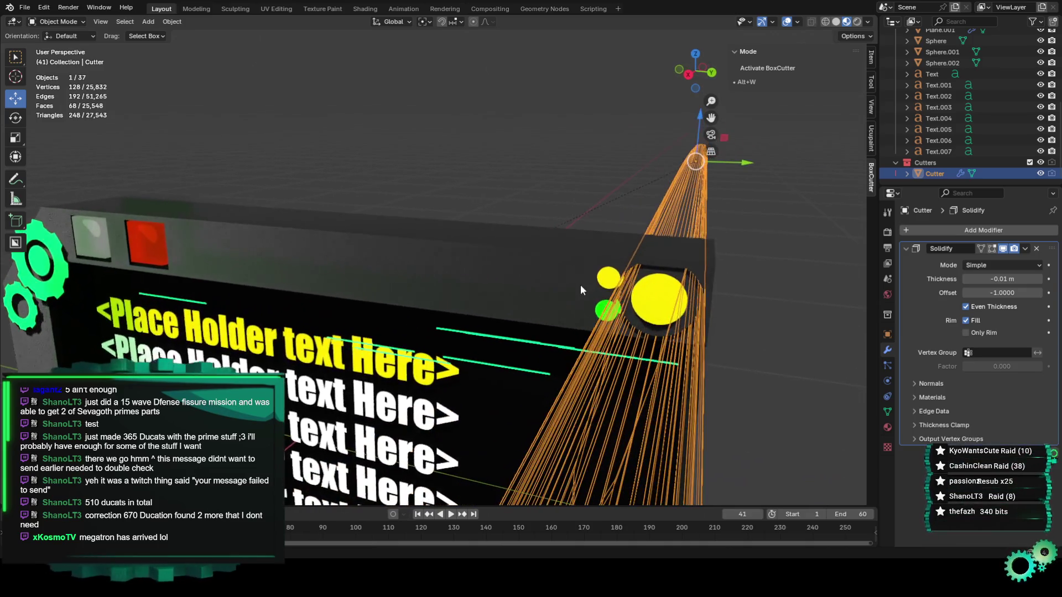
drag(698, 123, 698, 122)
click(1039, 173)
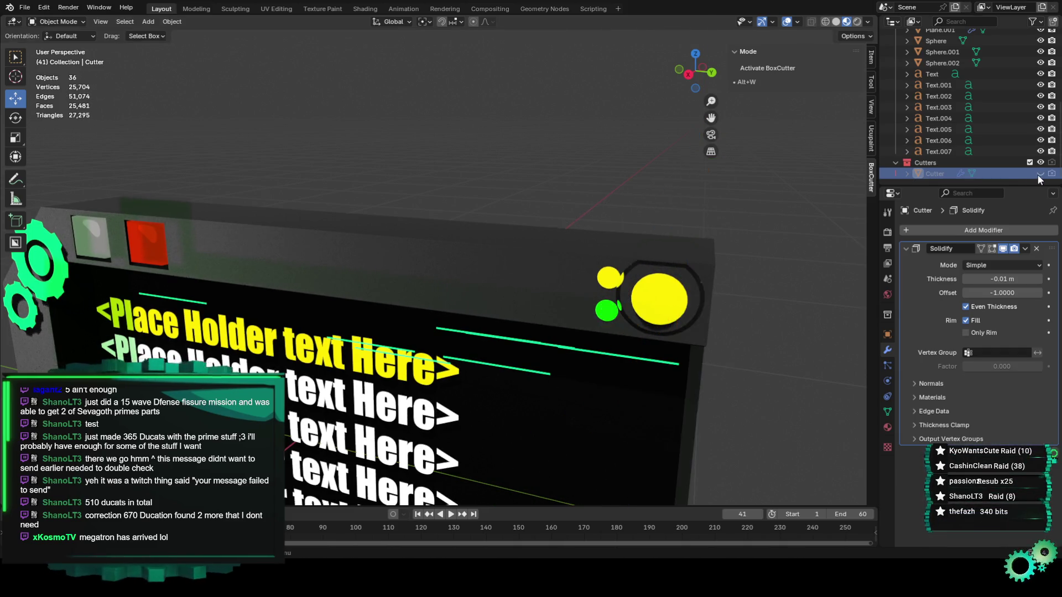
Unhide the cutter and scale it down to about 0.85
scroll(719, 314, up, 5)
scroll(725, 288, down, 5)
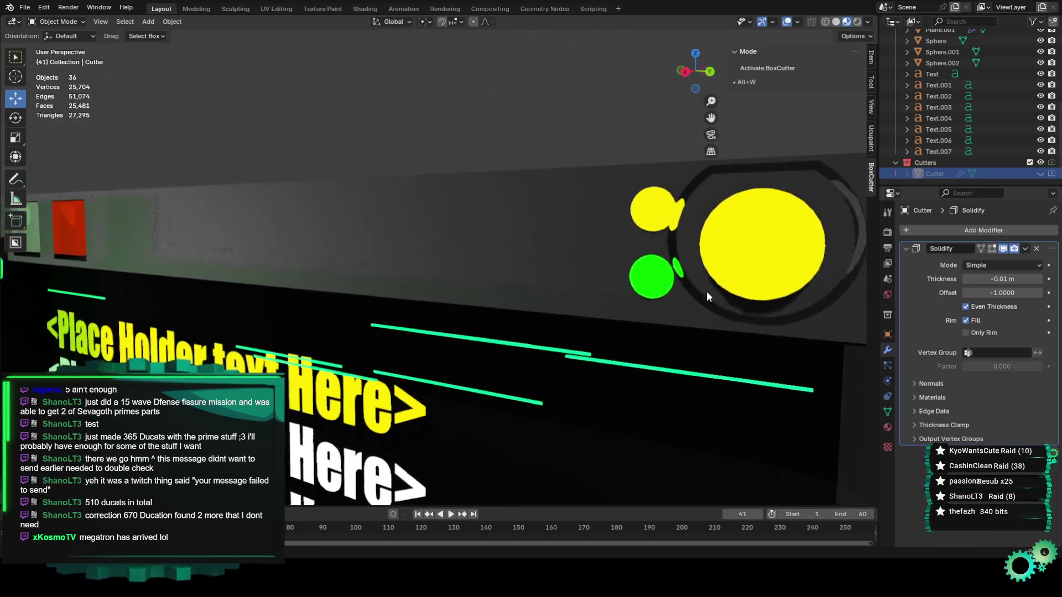
scroll(689, 309, down, 3)
scroll(674, 332, up, 1)
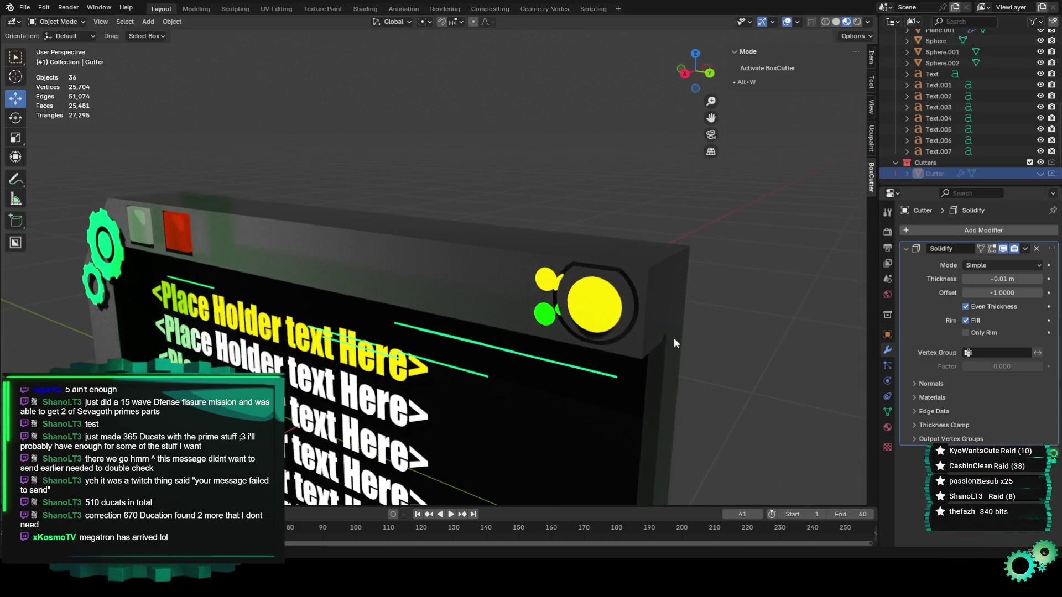
scroll(674, 338, up, 2)
scroll(644, 352, up, 4)
scroll(361, 302, down, 3)
middle_drag(399, 306, 407, 303)
scroll(409, 309, down, 3)
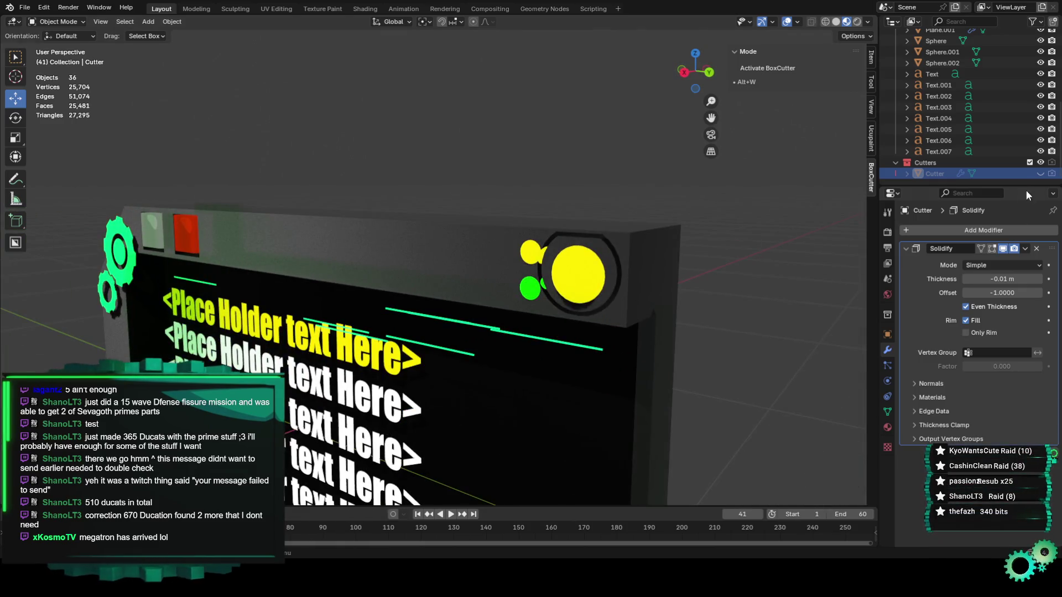
click(1040, 173)
scroll(667, 296, up, 2)
click(645, 301)
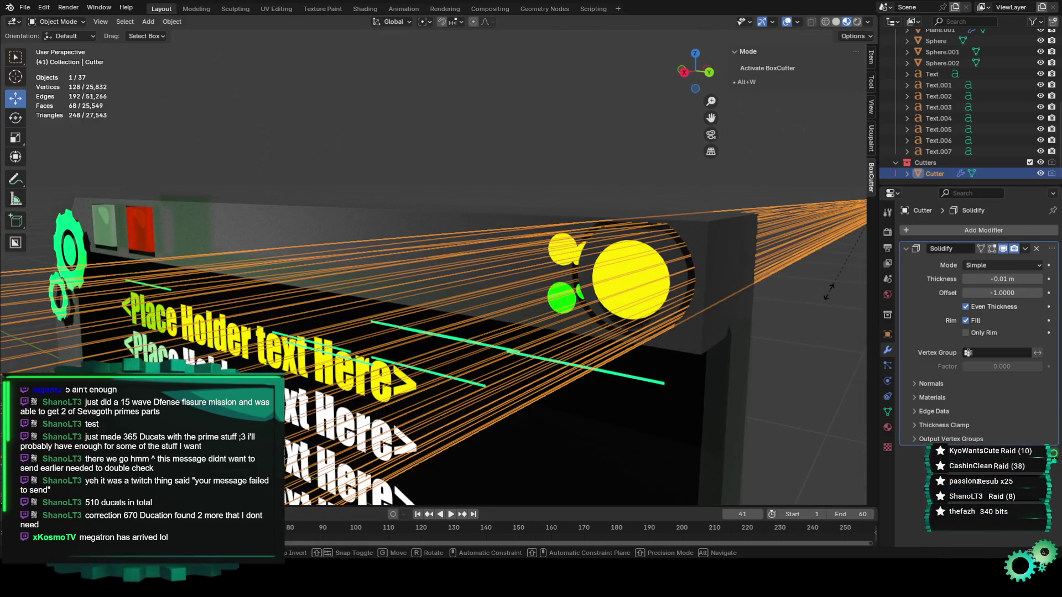
key(s)
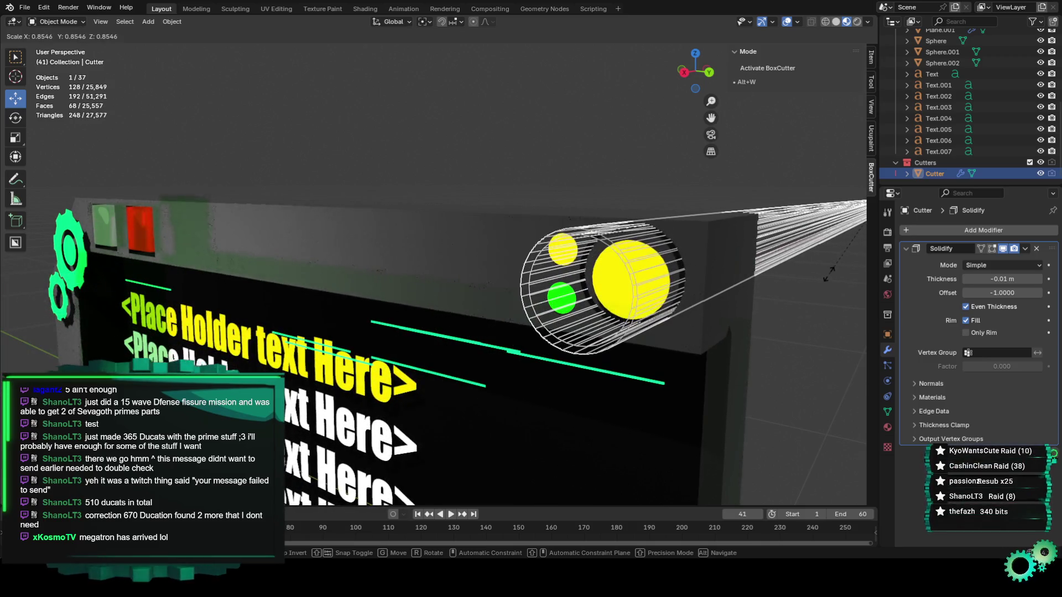
click(828, 273)
Lower the cutter along Z, hide it again and check the camera view
scroll(738, 369, up, 1)
middle_drag(739, 369, 747, 340)
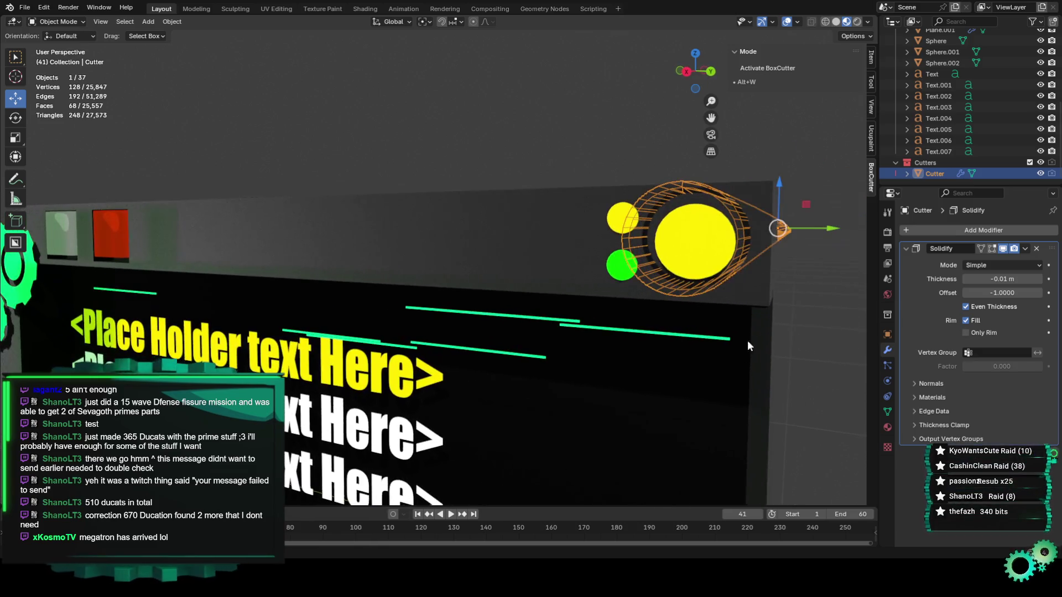
drag(782, 192, 778, 199)
middle_drag(698, 245, 566, 128)
click(557, 176)
middle_drag(555, 173, 562, 177)
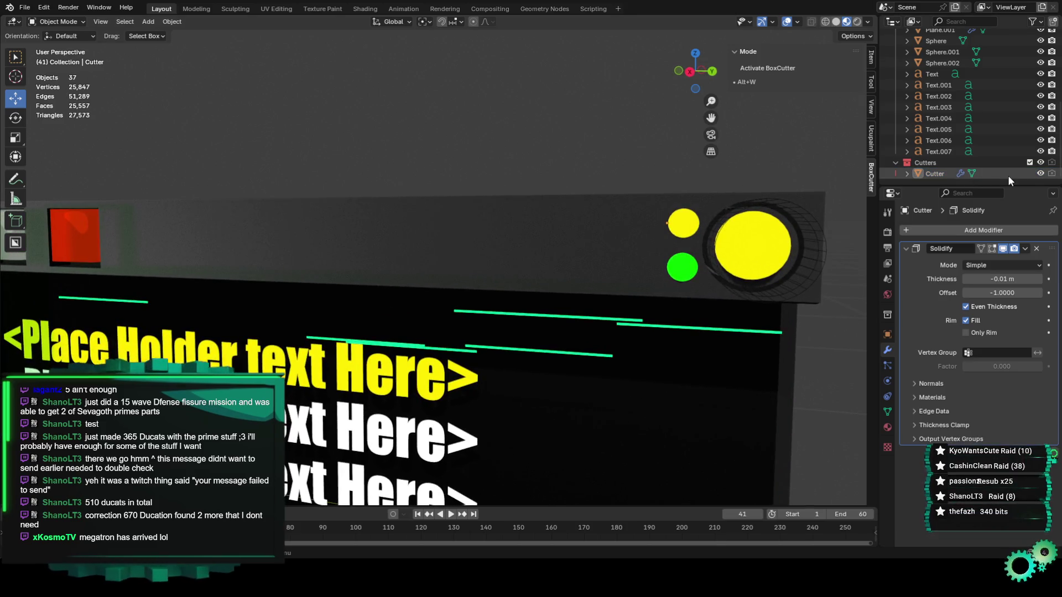
click(1039, 174)
scroll(821, 280, down, 1)
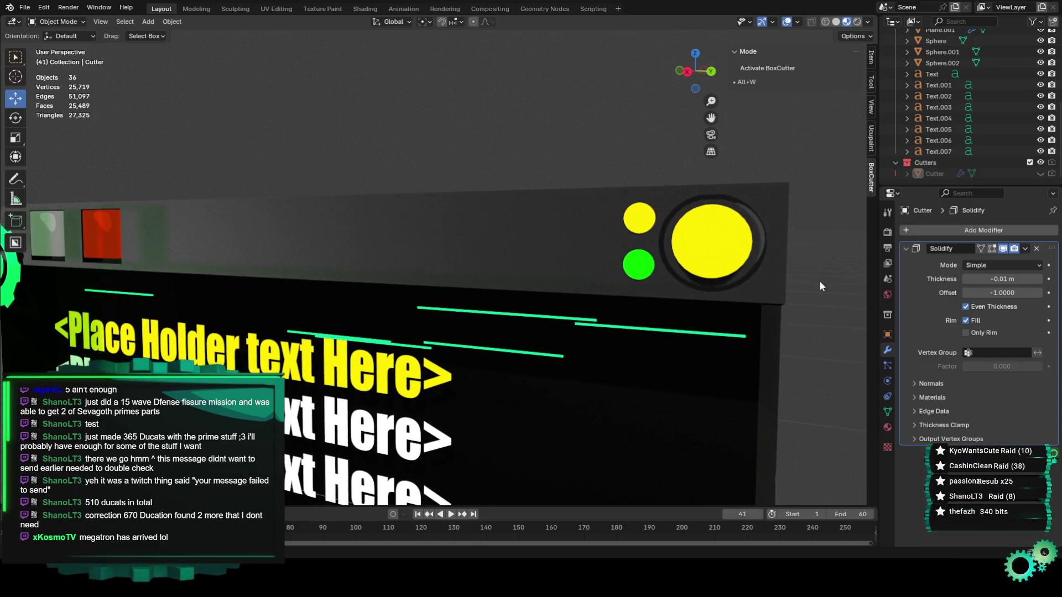
scroll(818, 281, down, 2)
mouse_move(817, 279)
middle_down()
mouse_move(664, 358)
mouse_move(690, 353)
mouse_move(675, 347)
middle_up()
key(KP_0)
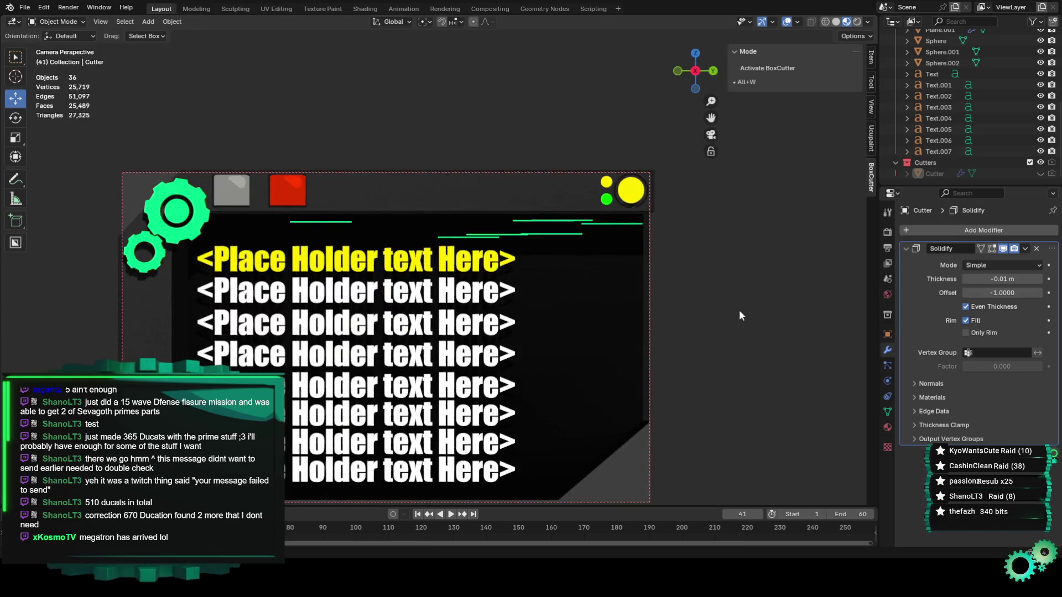
Return to perspective view, then select and unhide the Cutter
click(635, 204)
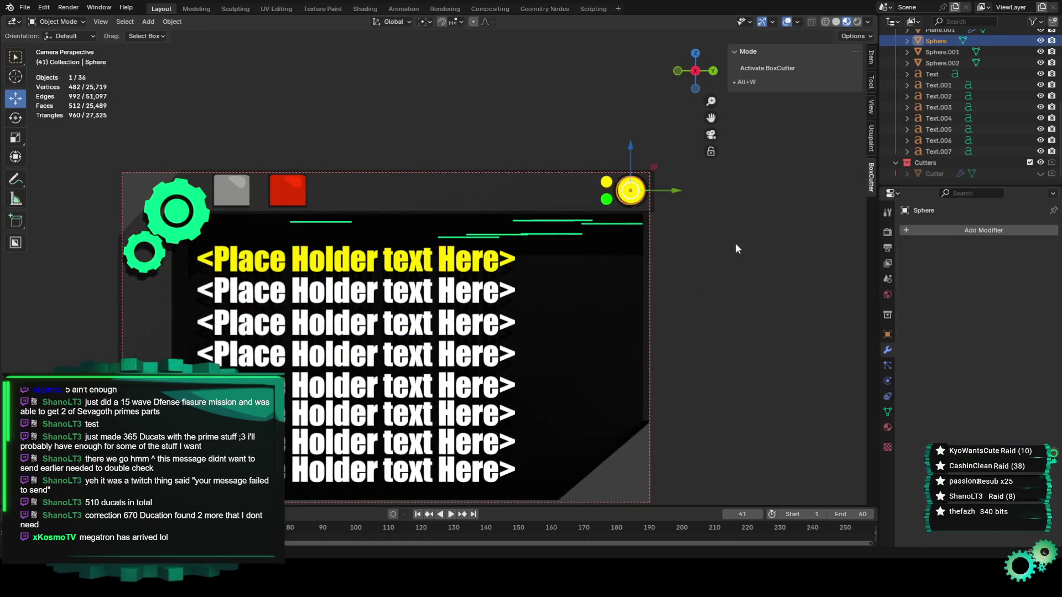
key(KP_0)
mouse_move(692, 268)
middle_down()
mouse_move(626, 287)
mouse_move(471, 288)
mouse_move(605, 290)
middle_up()
scroll(626, 288, up, 5)
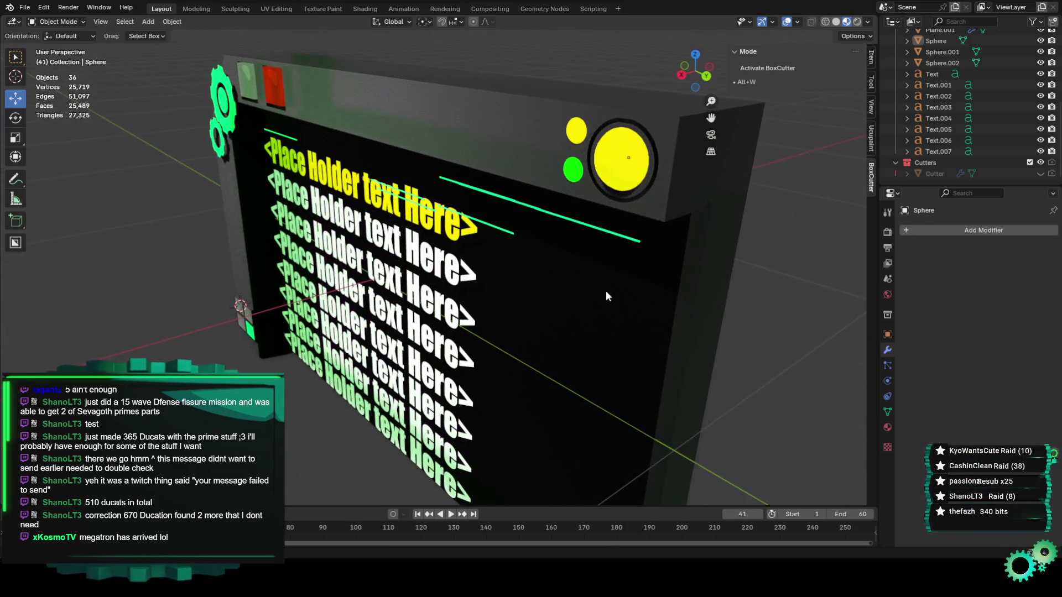
click(938, 172)
scroll(656, 266, down, 8)
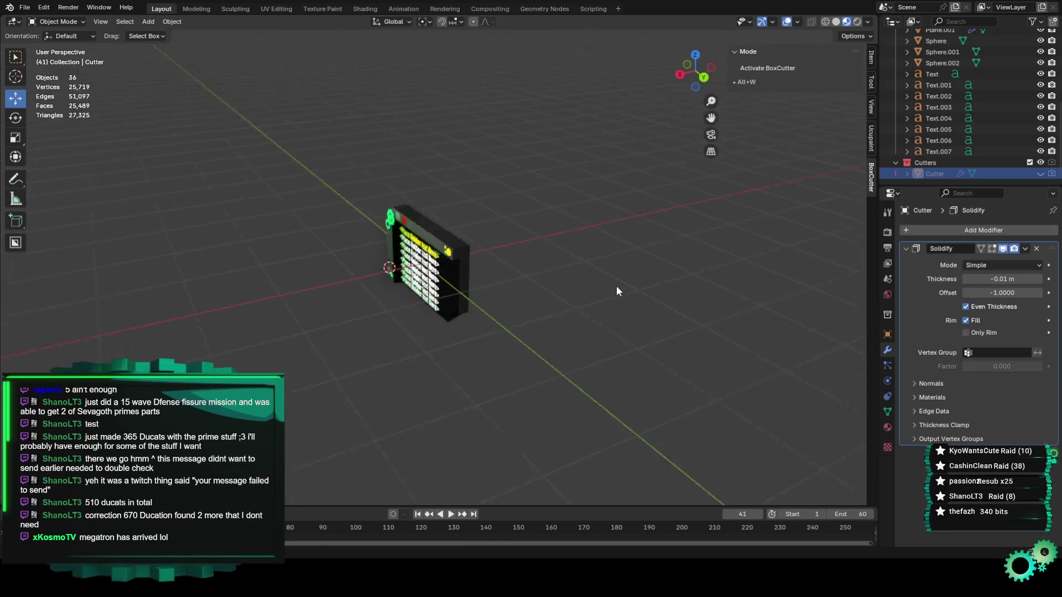
scroll(615, 281, up, 3)
click(1040, 174)
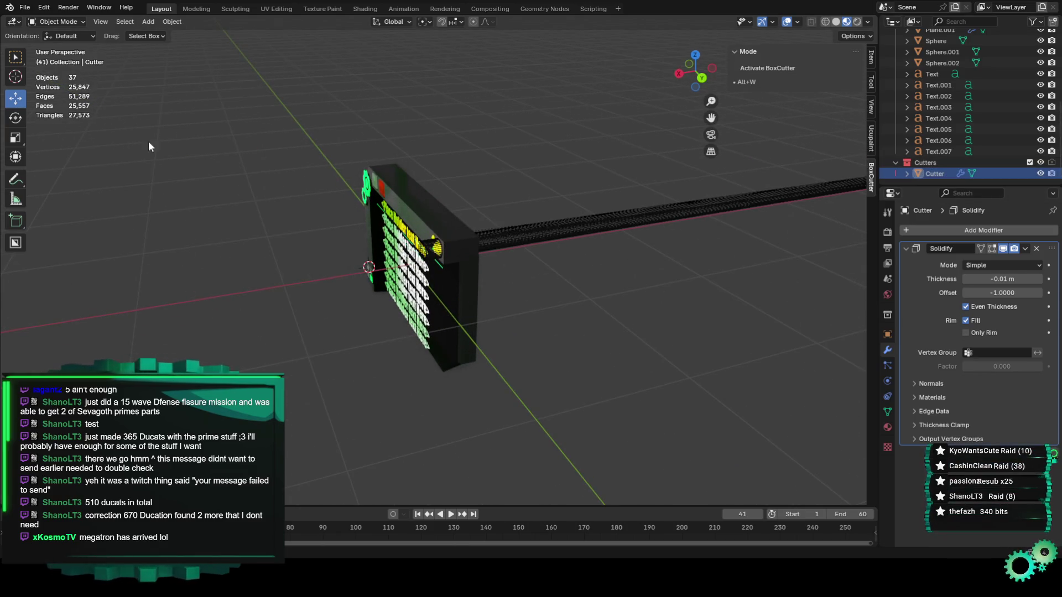
Shorten the cutter bar along X with the Scale tool
click(18, 143)
scroll(484, 233, down, 6)
scroll(608, 216, up, 2)
click(641, 224)
mouse_move(641, 224)
middle_down()
mouse_move(788, 288)
mouse_move(683, 284)
middle_up()
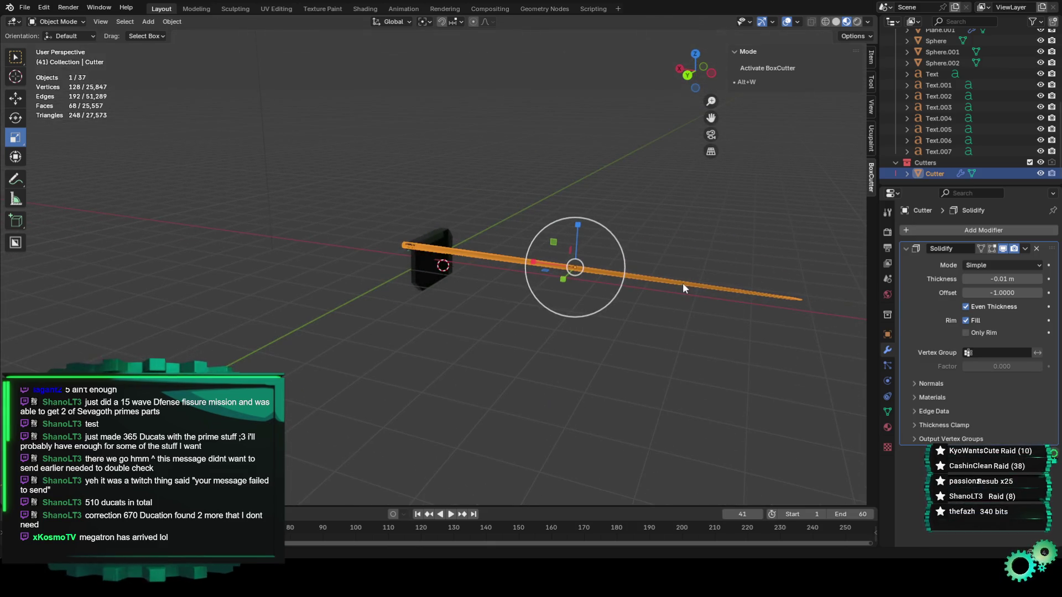
drag(532, 261, 575, 271)
drag(675, 269, 614, 264)
Move the cutter onto the box front, adjusting it along Z and X
click(16, 99)
drag(681, 270, 374, 231)
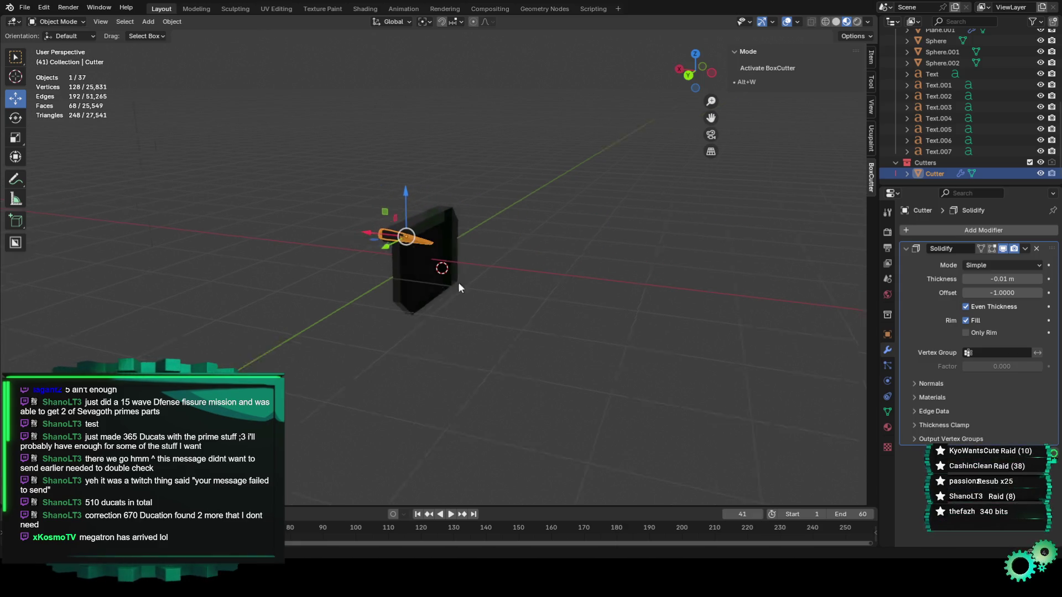
key(KP_Divide)
middle_drag(598, 250, 562, 246)
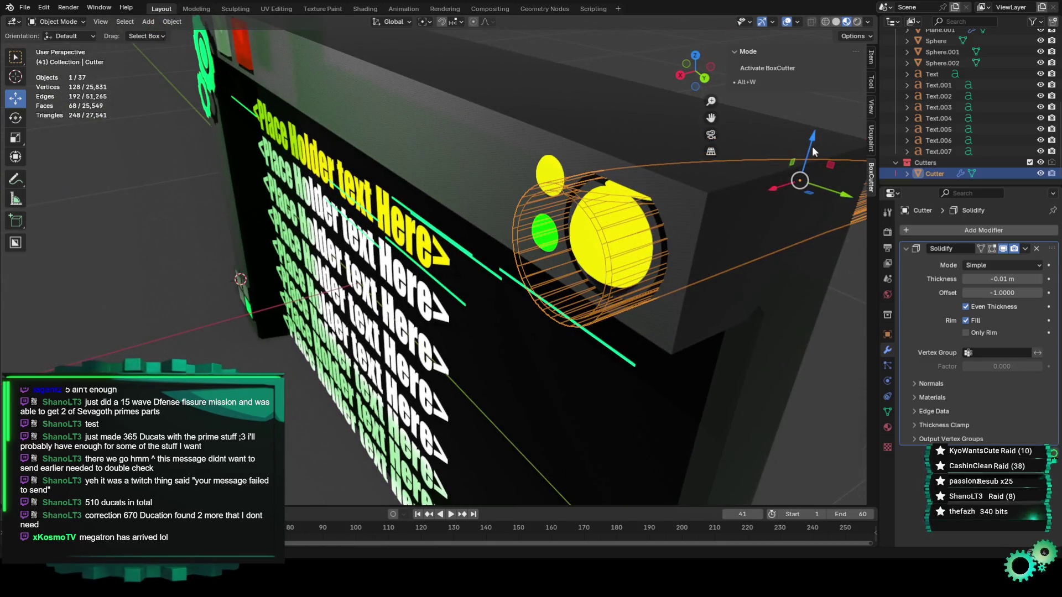
drag(809, 139, 810, 131)
key(KP_Decimal)
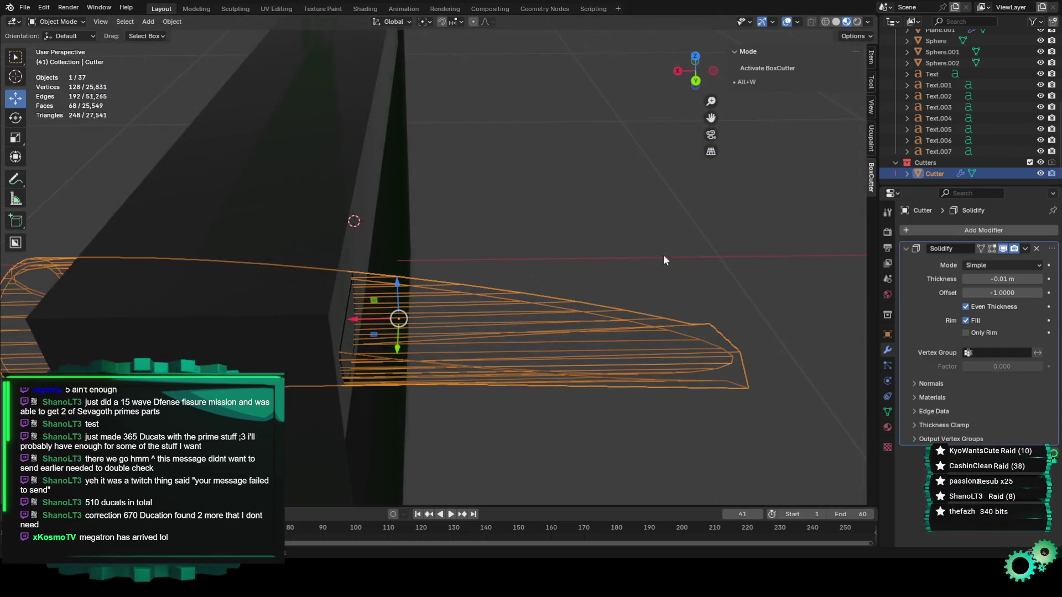
mouse_move(663, 254)
middle_down()
mouse_move(606, 270)
mouse_move(625, 254)
middle_up()
mouse_move(735, 137)
mouse_down()
mouse_move(716, 138)
mouse_move(721, 158)
mouse_up()
Check the recessed ring around the yellow light through the camera view
mouse_move(721, 160)
middle_down()
mouse_move(739, 197)
mouse_move(716, 199)
mouse_move(721, 149)
middle_up()
scroll(740, 199, down, 3)
scroll(744, 198, up, 2)
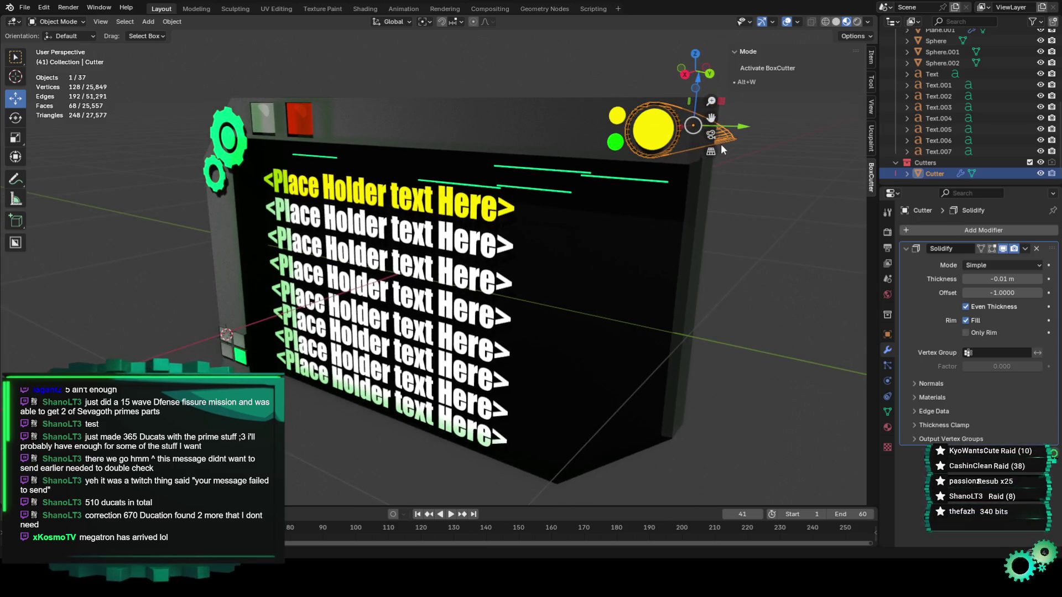
key(KP_0)
scroll(721, 143, up, 4)
shift+middle_drag(707, 105, 656, 201)
scroll(655, 202, up, 3)
click(578, 248)
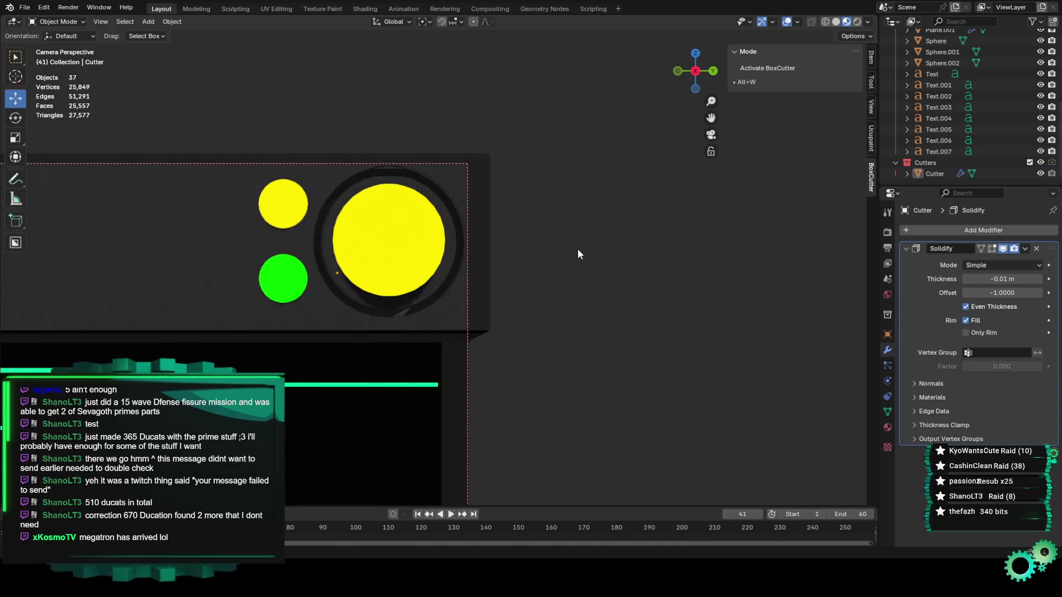
Play and stop the board's animation with the cutter hidden
scroll(566, 261, up, 3)
key(KP_0)
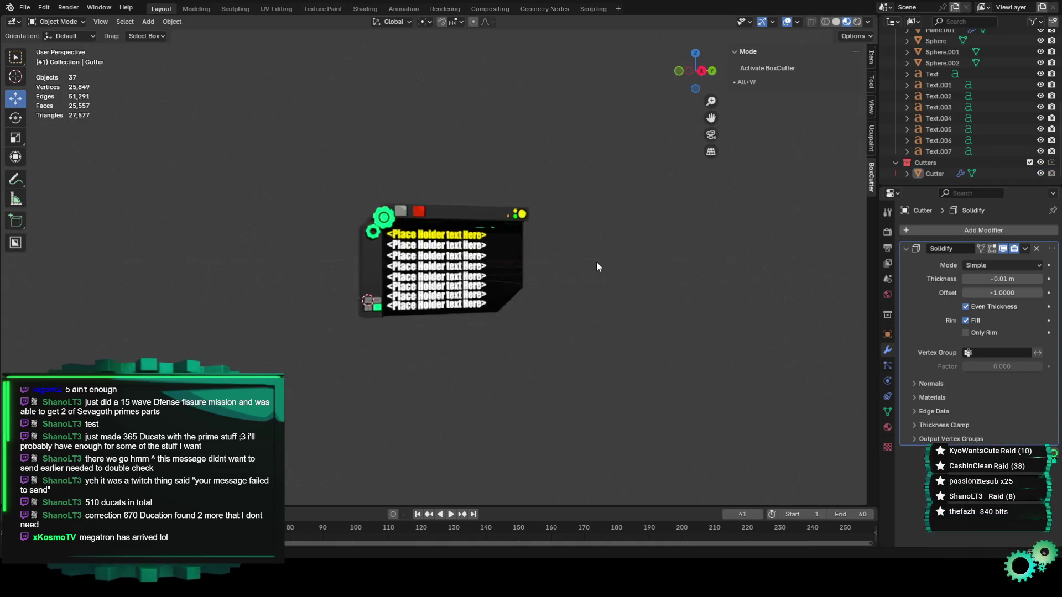
key(space)
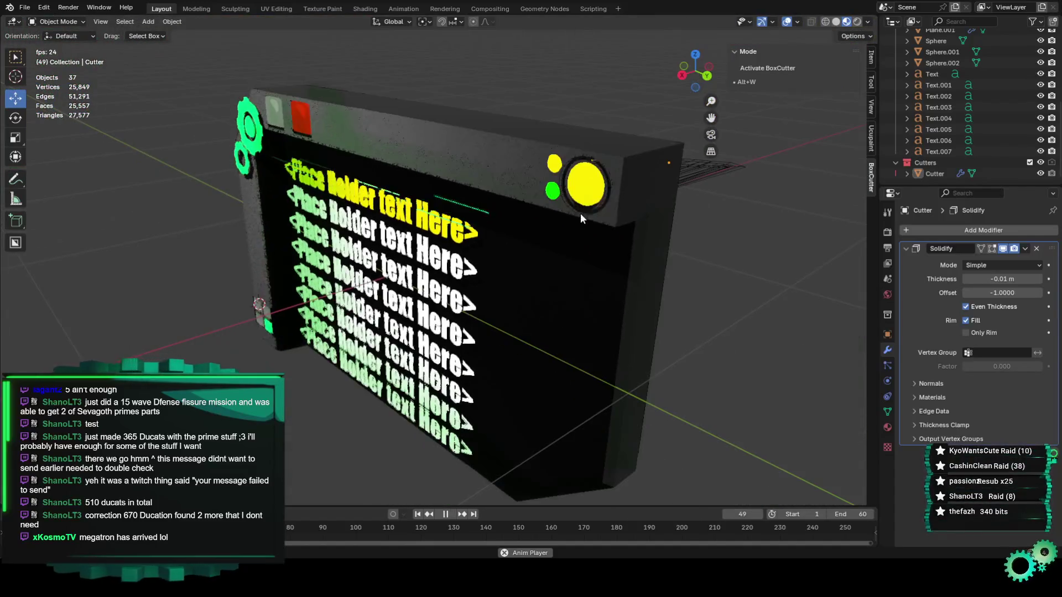
click(1040, 174)
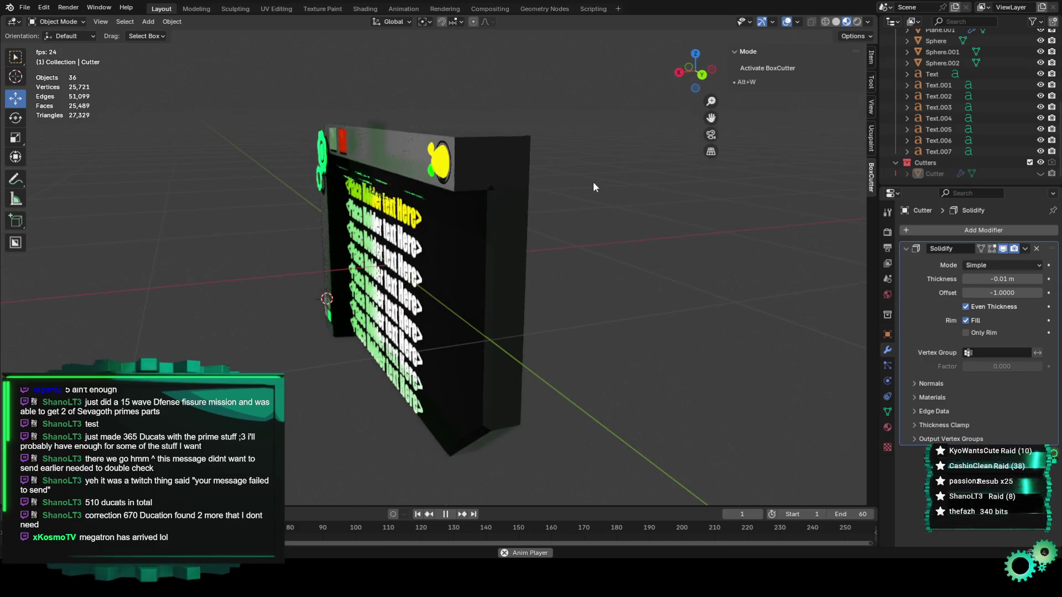
key(space)
Delete the round cutter and switch to the Right Orthographic view
click(1035, 174)
click(583, 202)
right_click(583, 203)
click(561, 233)
mouse_move(552, 251)
middle_down()
mouse_move(646, 256)
mouse_move(675, 210)
middle_up()
click(692, 73)
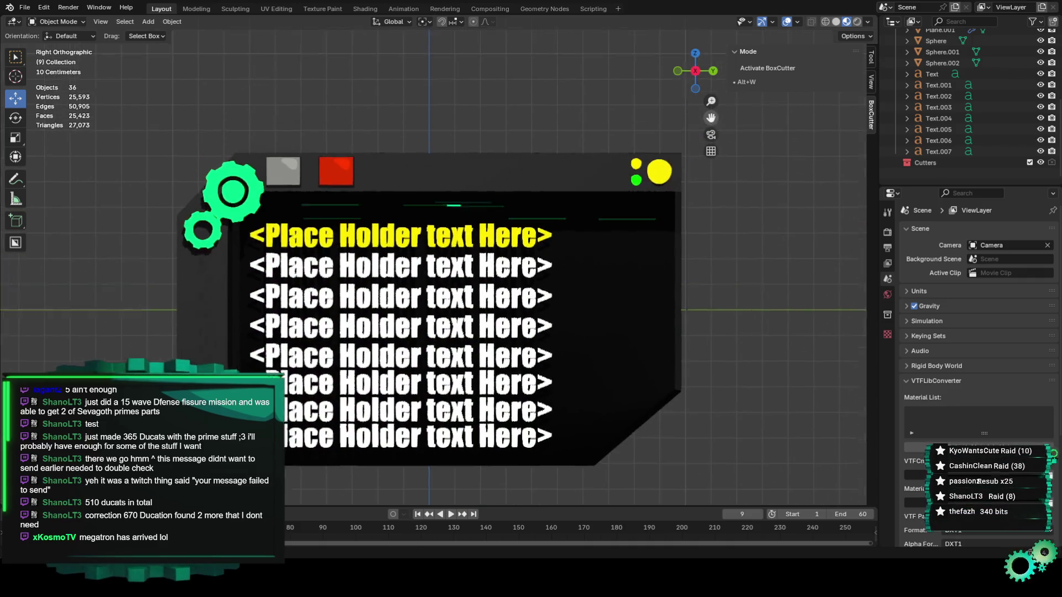
Activate the BoxCutter tool, review its settings, and select the Plane to cut into
scroll(592, 181, up, 4)
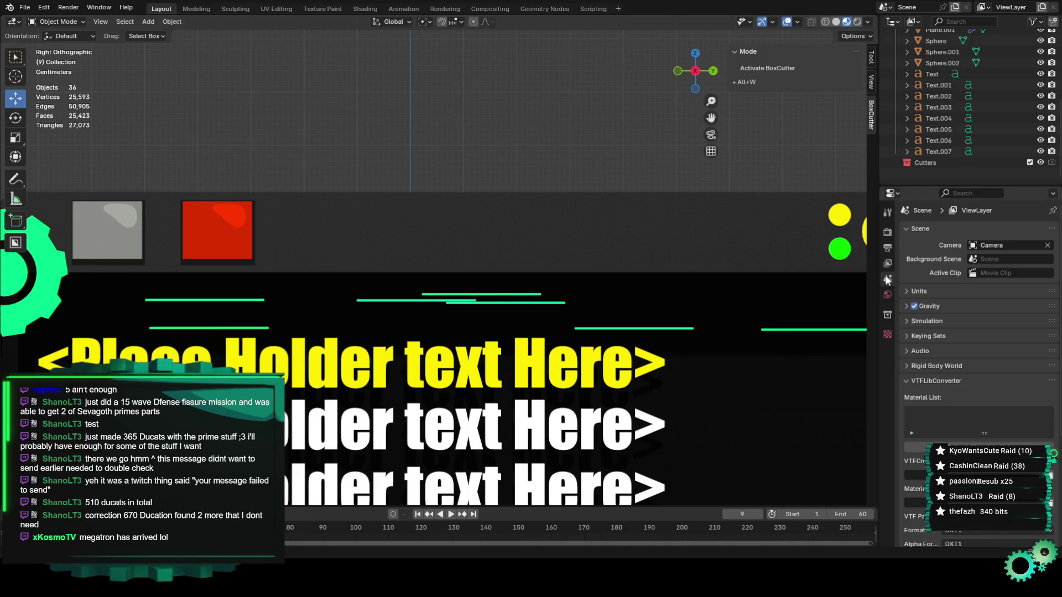
click(779, 68)
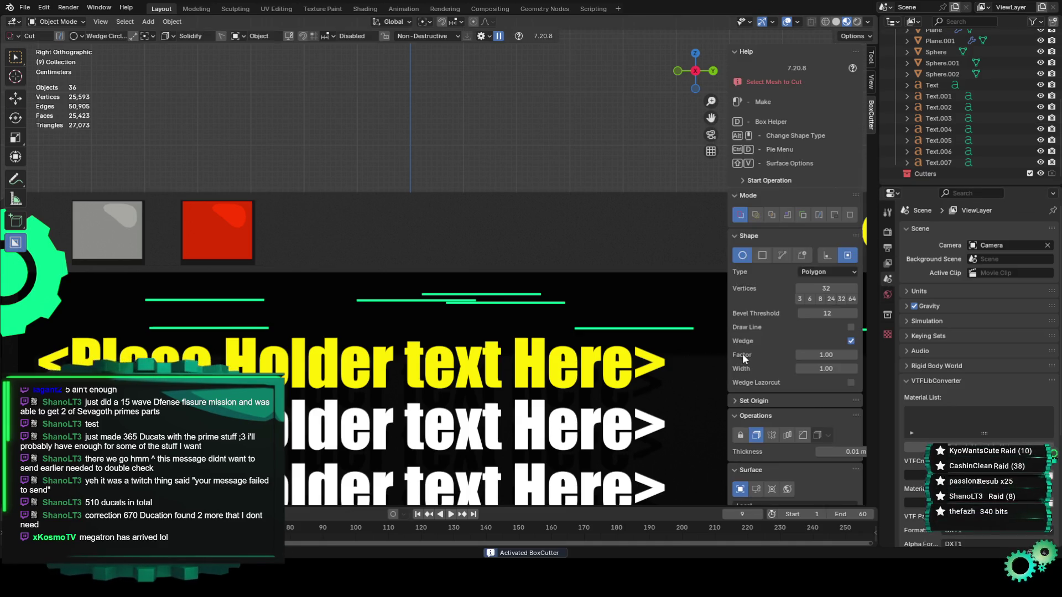
scroll(756, 385, down, 8)
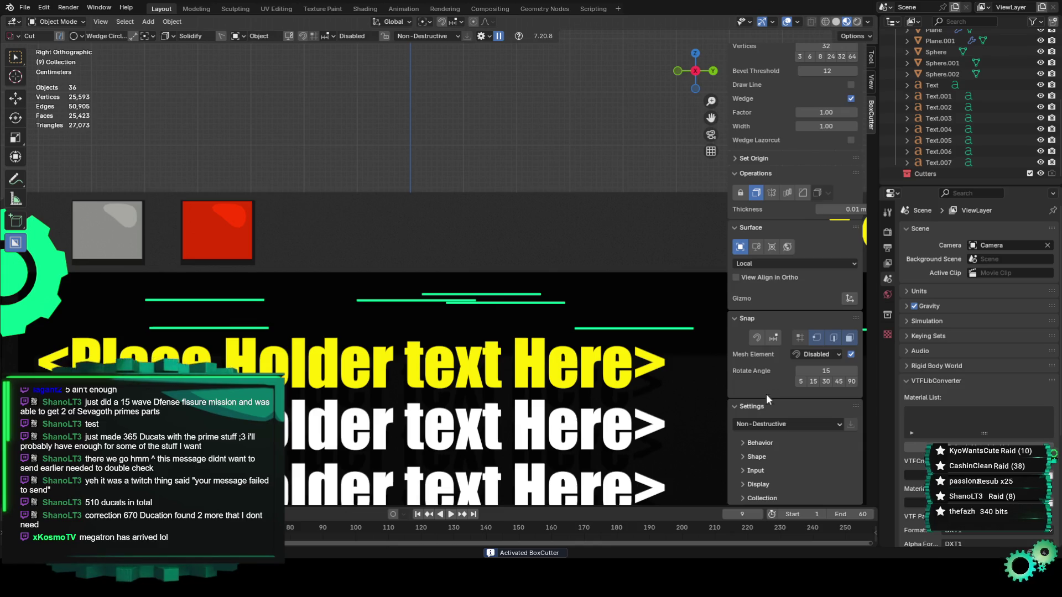
scroll(769, 332, up, 2)
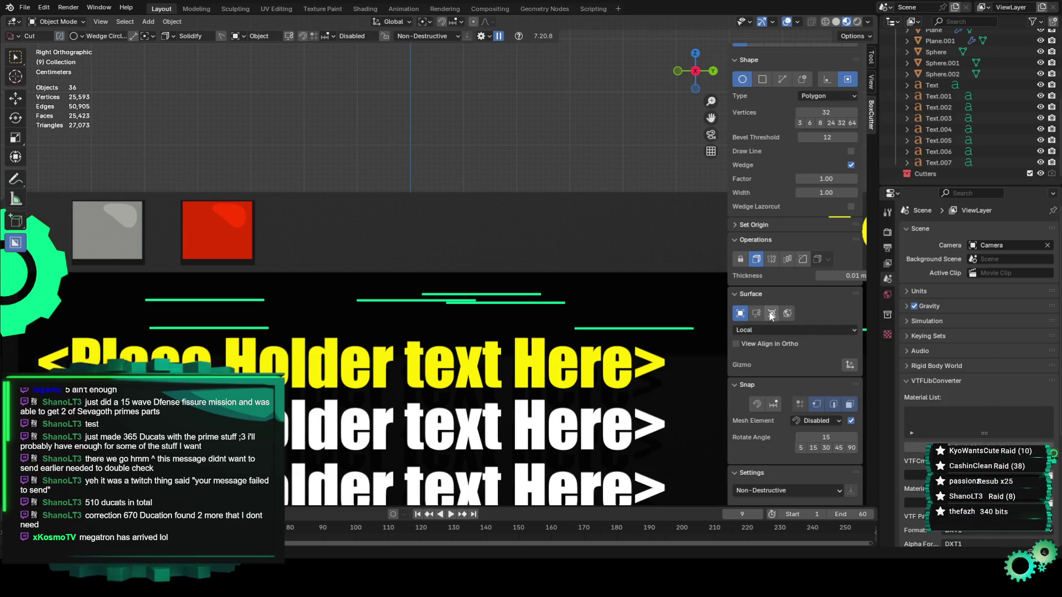
click(497, 214)
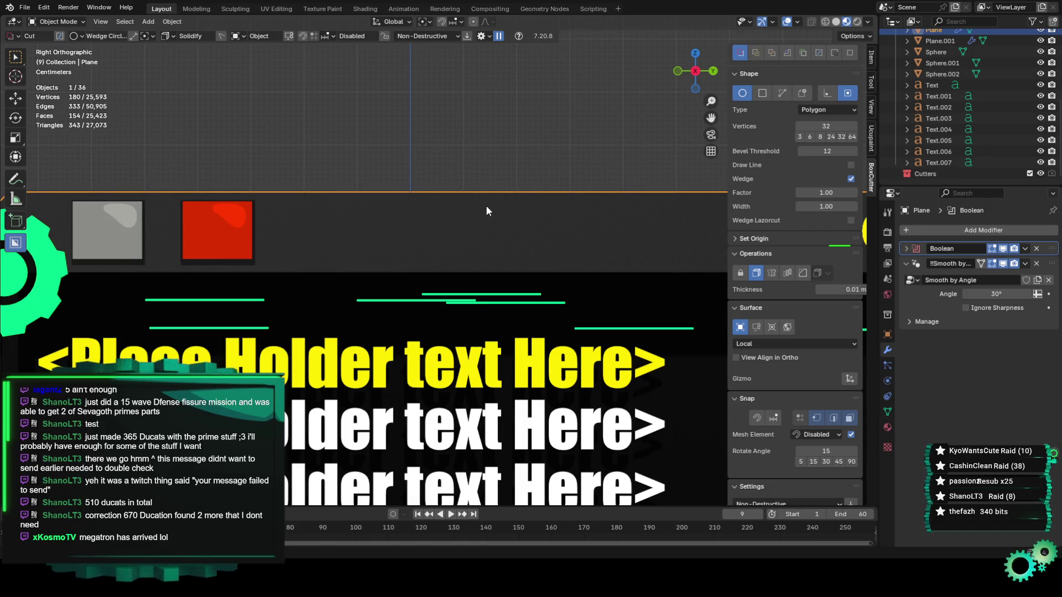
Begin a circle cut, then switch the shape to Box and draw a rectangular cut on the panel
mouse_move(443, 204)
mouse_down()
mouse_move(529, 208)
mouse_move(606, 233)
mouse_up()
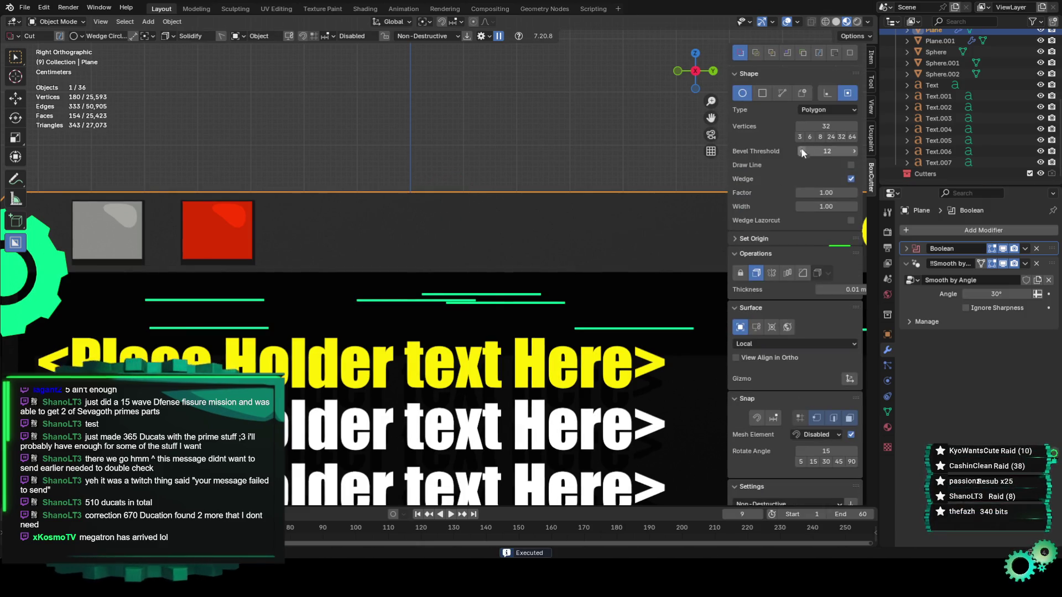
click(761, 93)
drag(459, 217, 558, 260)
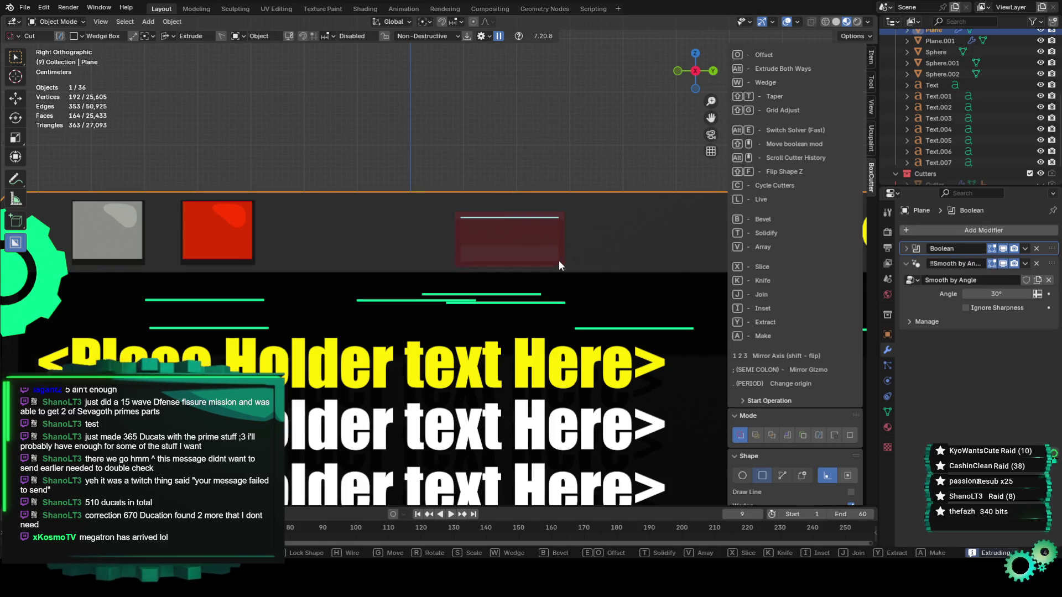
Commit the rectangular cut, undo it, and delete the stray cutter object
click(617, 253)
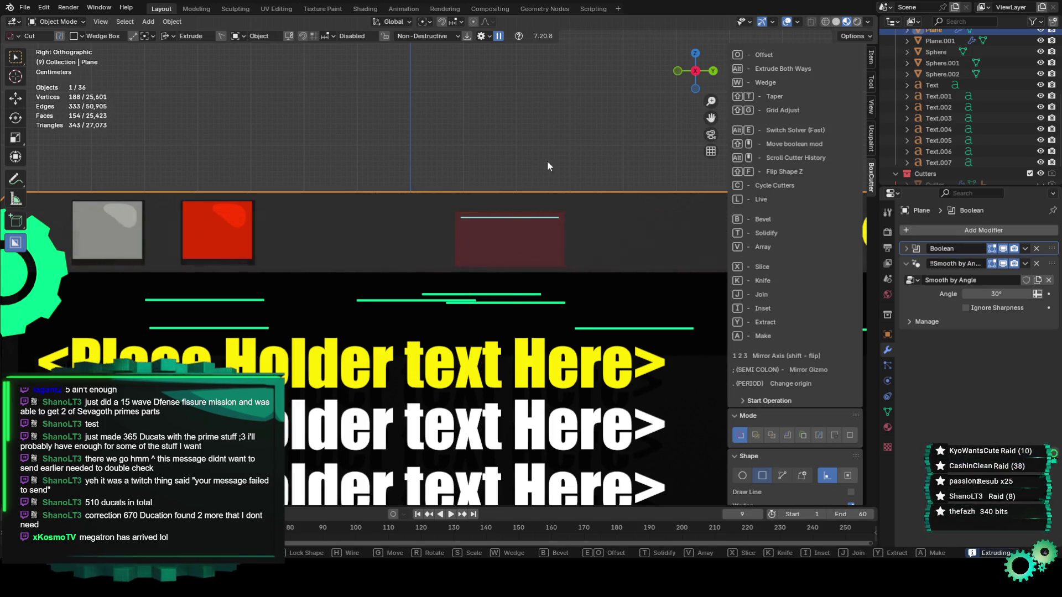
click(610, 247)
mouse_move(610, 247)
middle_down()
mouse_move(614, 199)
mouse_move(580, 210)
mouse_move(617, 250)
middle_up()
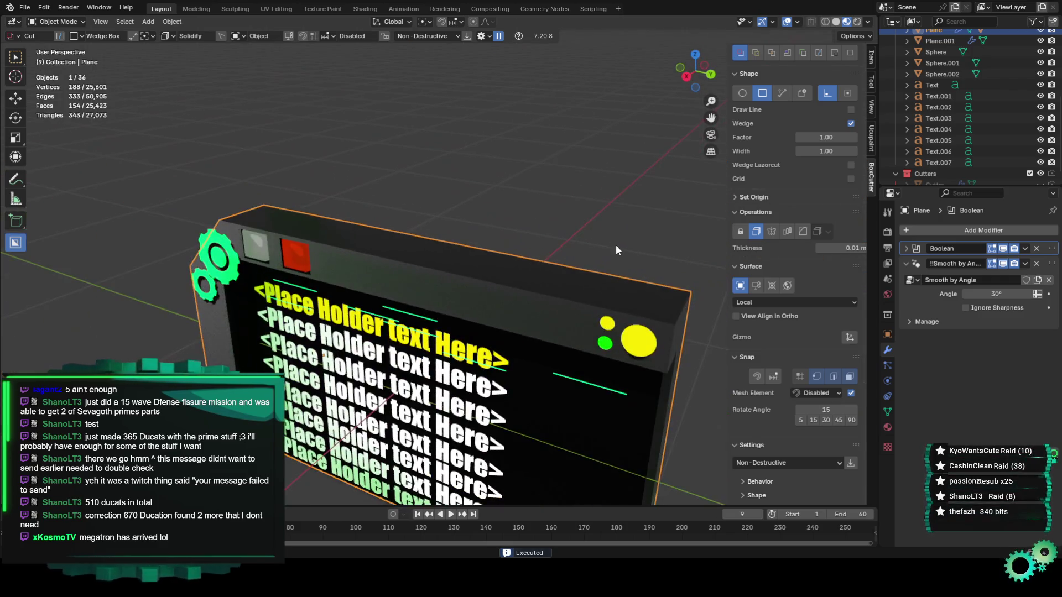
key(ctrl+z)
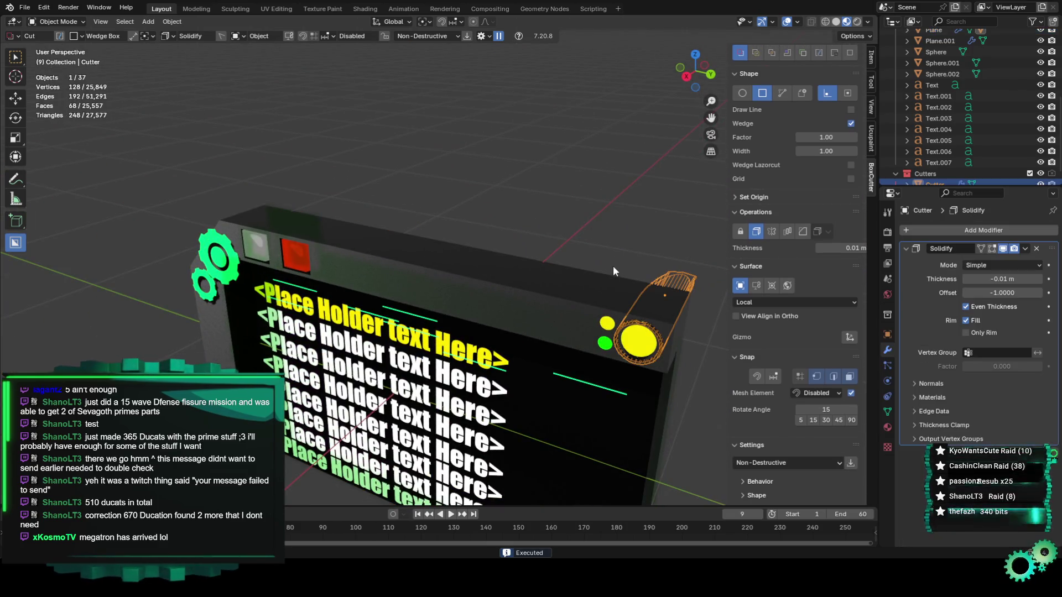
key(Delete)
Switch to Right Orthographic view and pan across the panel
mouse_move(601, 283)
middle_down()
mouse_move(579, 304)
mouse_move(626, 277)
middle_up()
scroll(608, 286, up, 5)
click(694, 71)
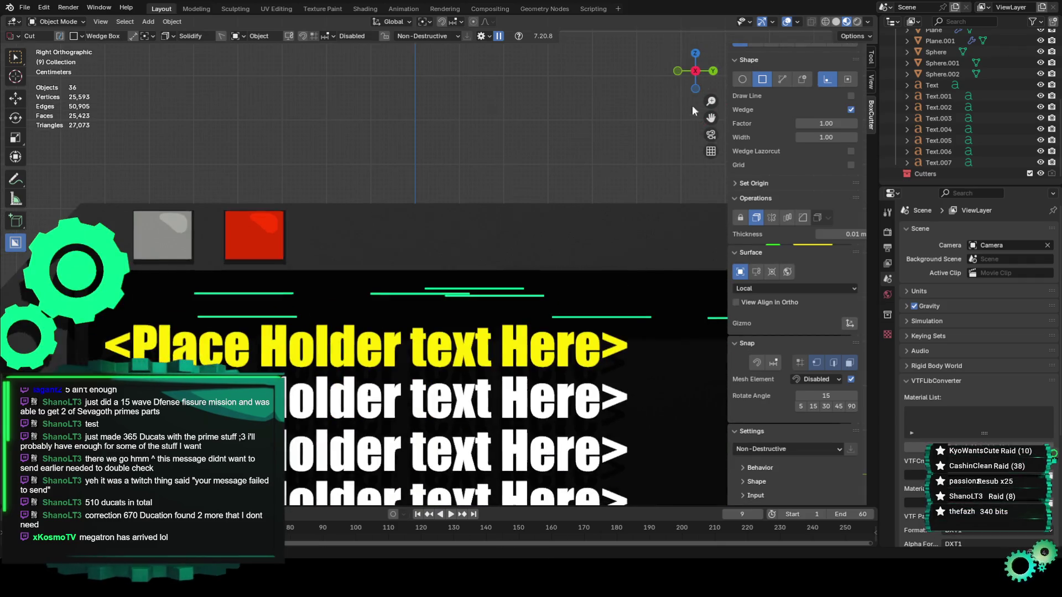
scroll(691, 118, up, 2)
drag(710, 118, 558, 134)
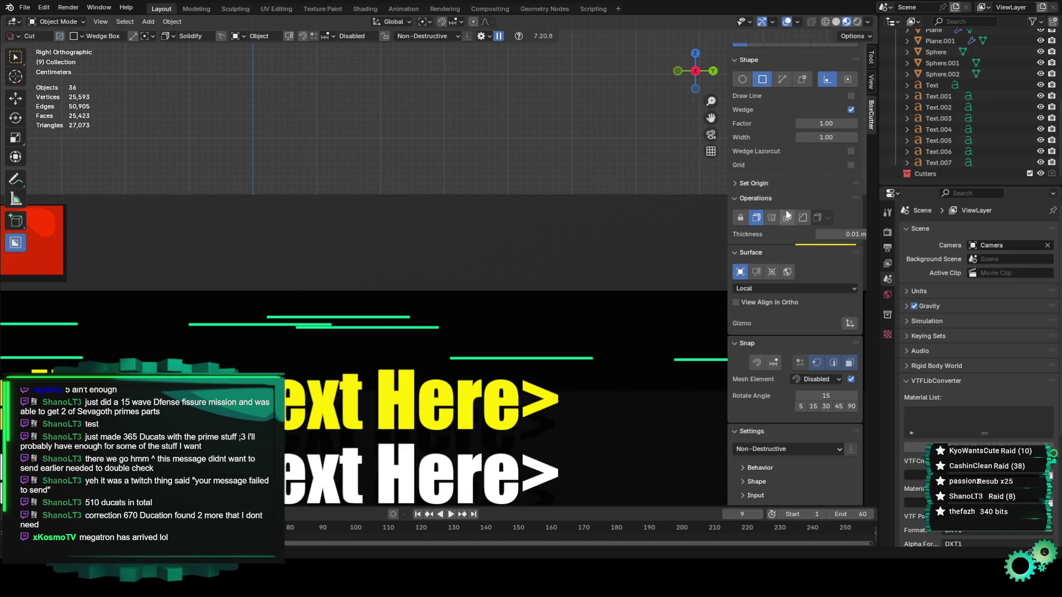
Set the BoxCutter shape to Ngon and select the panel plane
click(781, 79)
scroll(454, 235, down, 1)
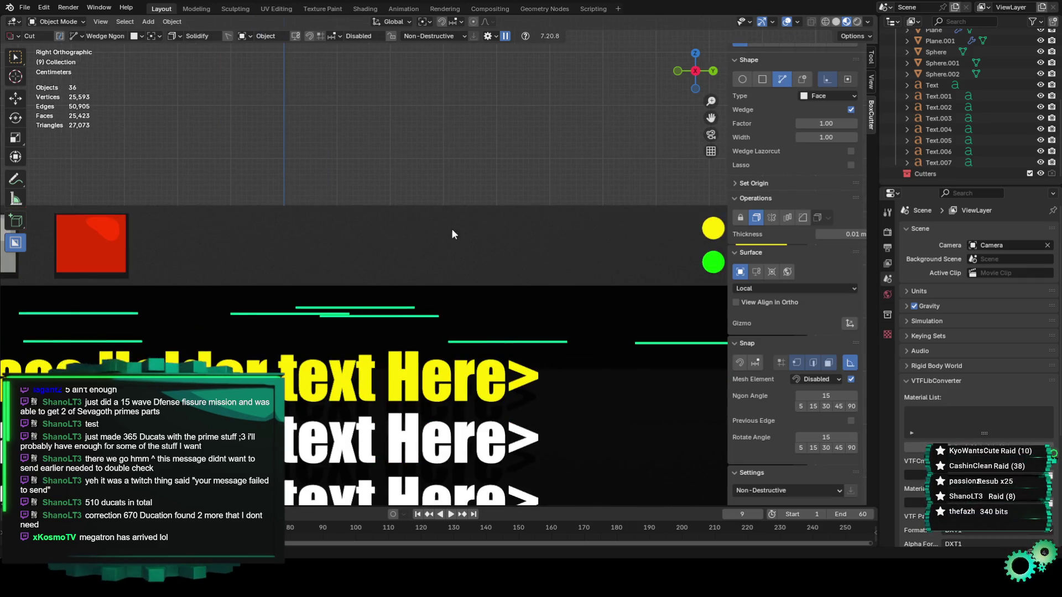
scroll(440, 226, up, 1)
click(442, 214)
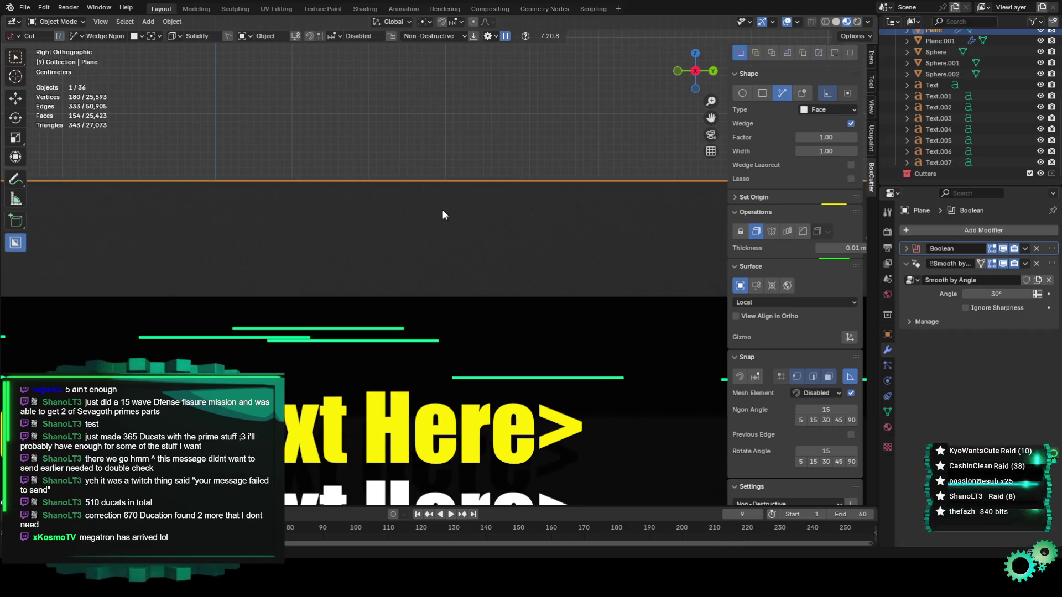
Draw a chamfered-corner ngon on the top strip and extrude it into the panel
click(441, 211)
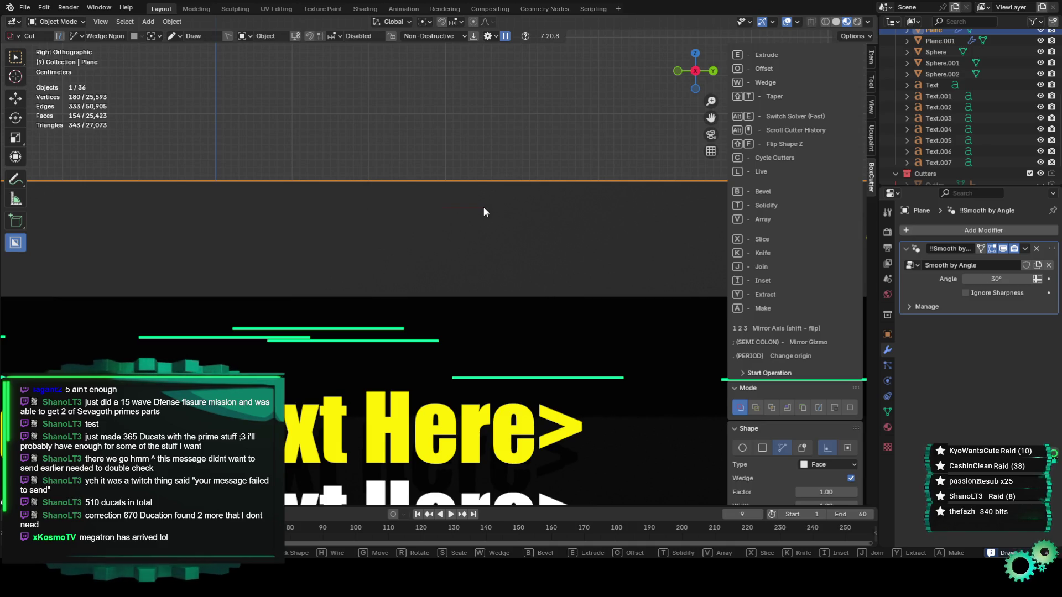
click(506, 210)
scroll(509, 211, up, 2)
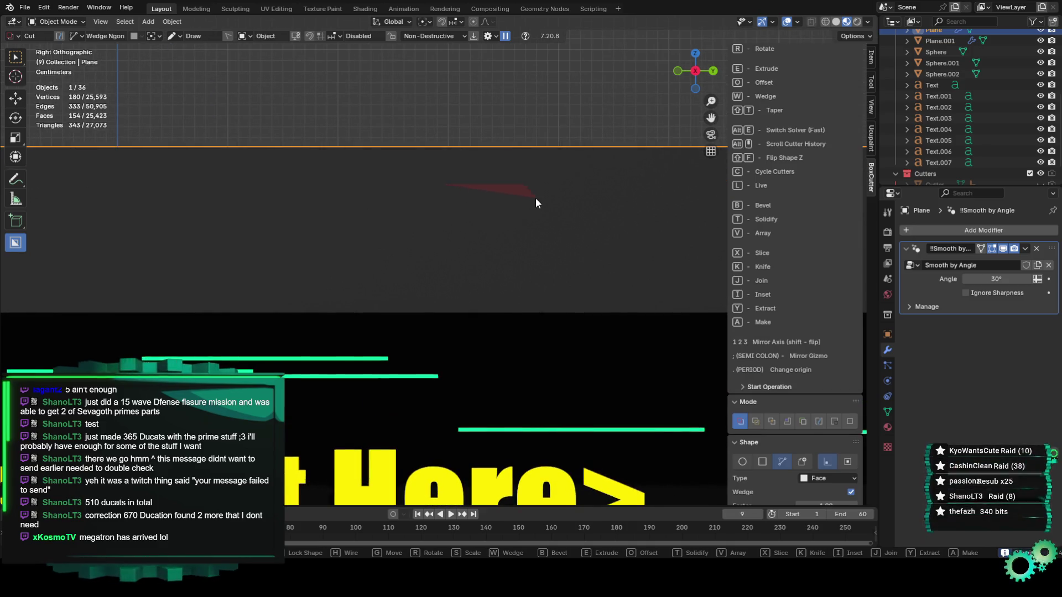
click(532, 193)
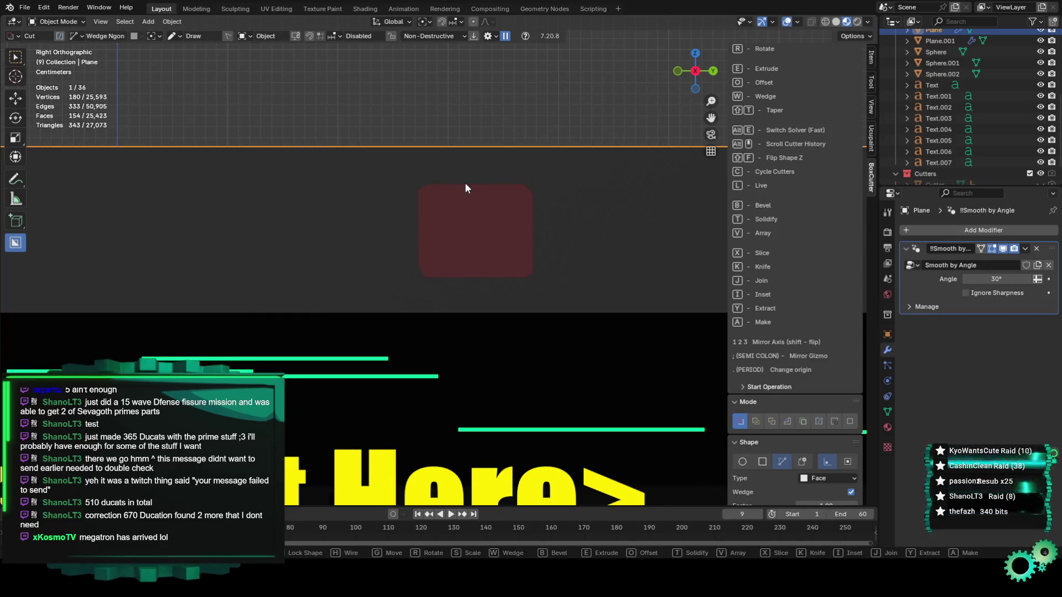
key(e)
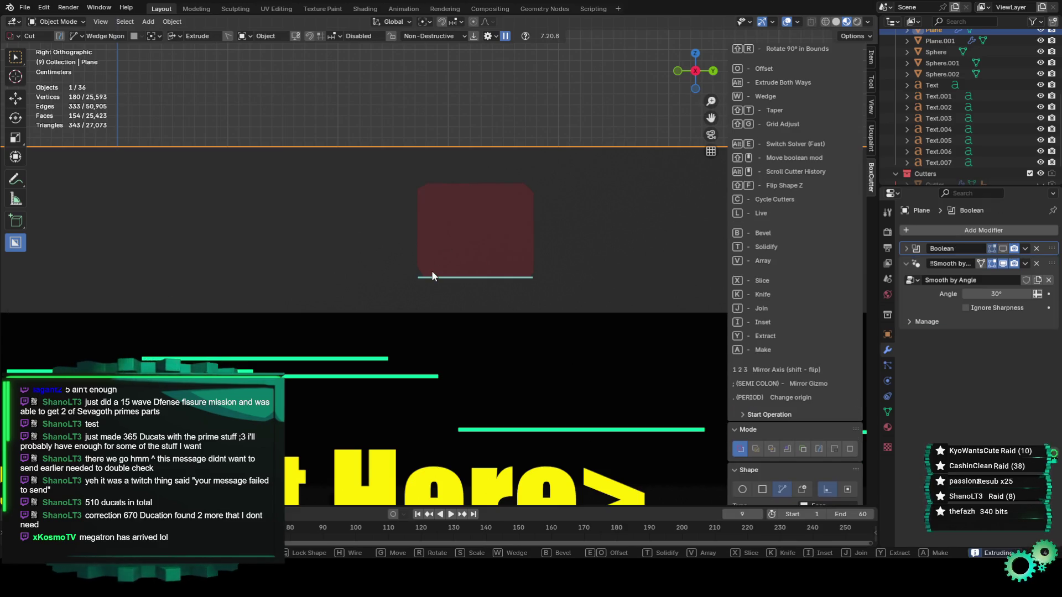
click(431, 271)
click(56, 22)
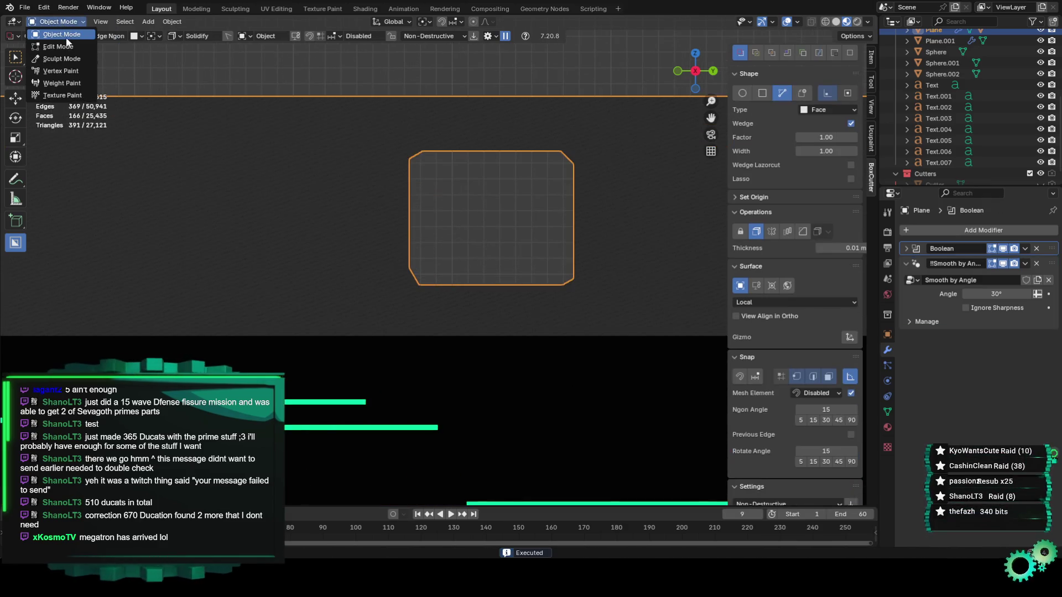
In Edit Mode, select the lower-left corner vertices, then return to Object Mode with BoxCutter active
click(60, 47)
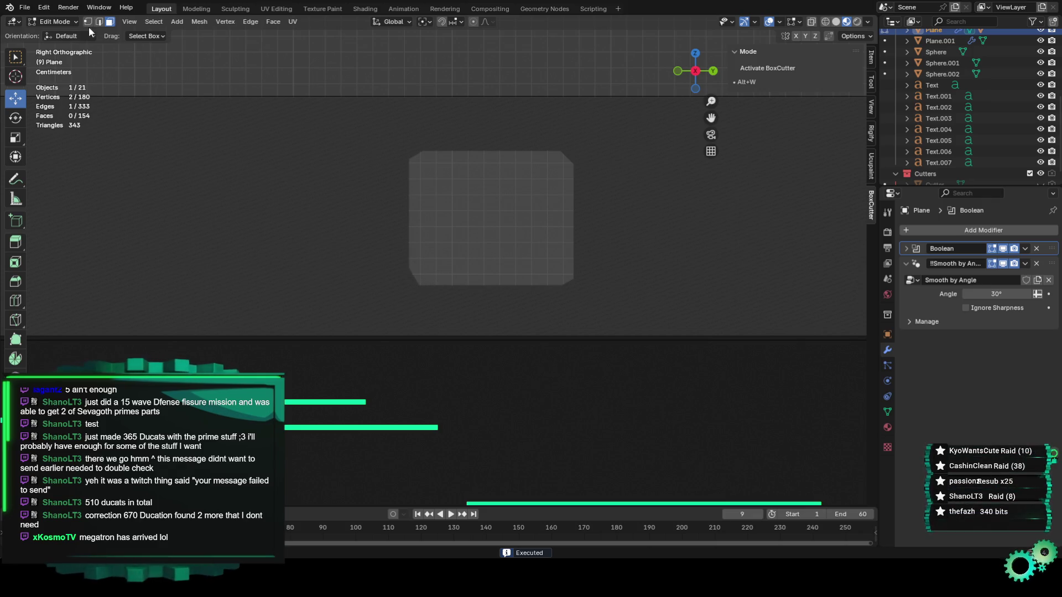
key(1)
drag(416, 274, 428, 287)
scroll(428, 287, up, 2)
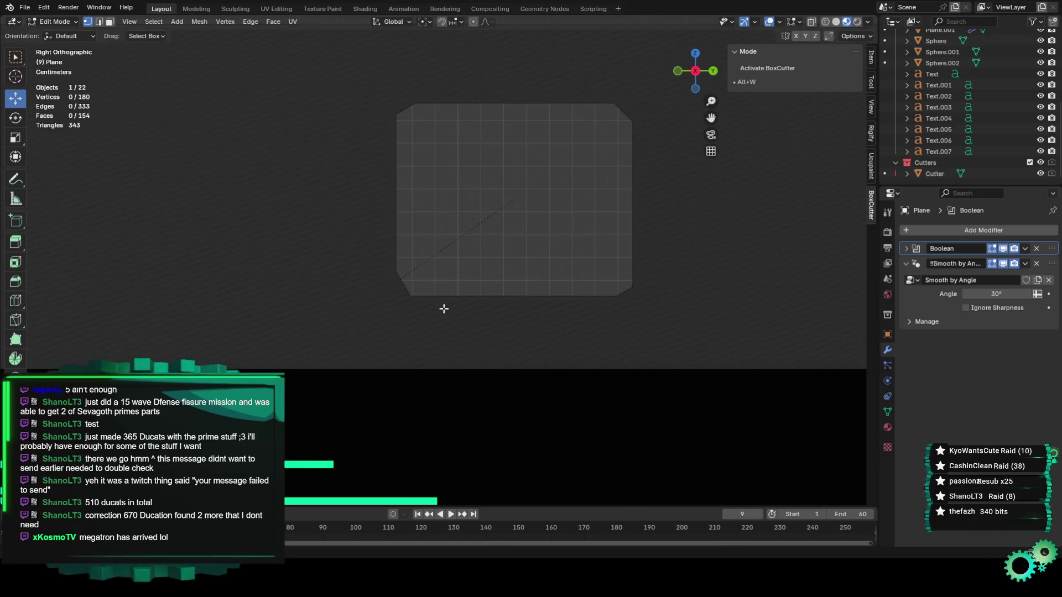
click(52, 22)
click(53, 34)
key(alt+w)
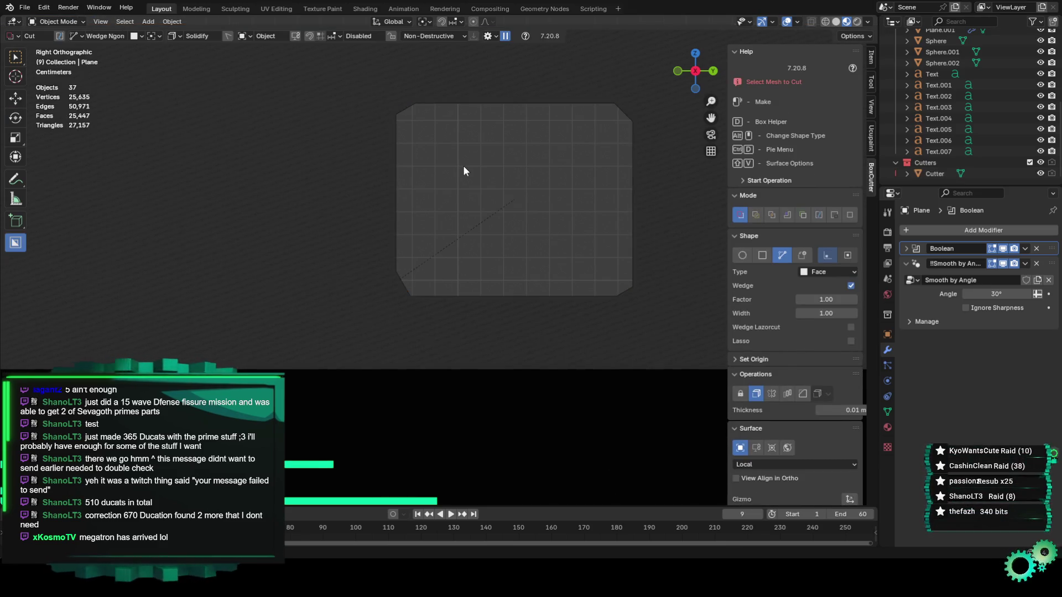
Enter vertex editing on the Cutter and try moving its left vertices vertically
click(936, 173)
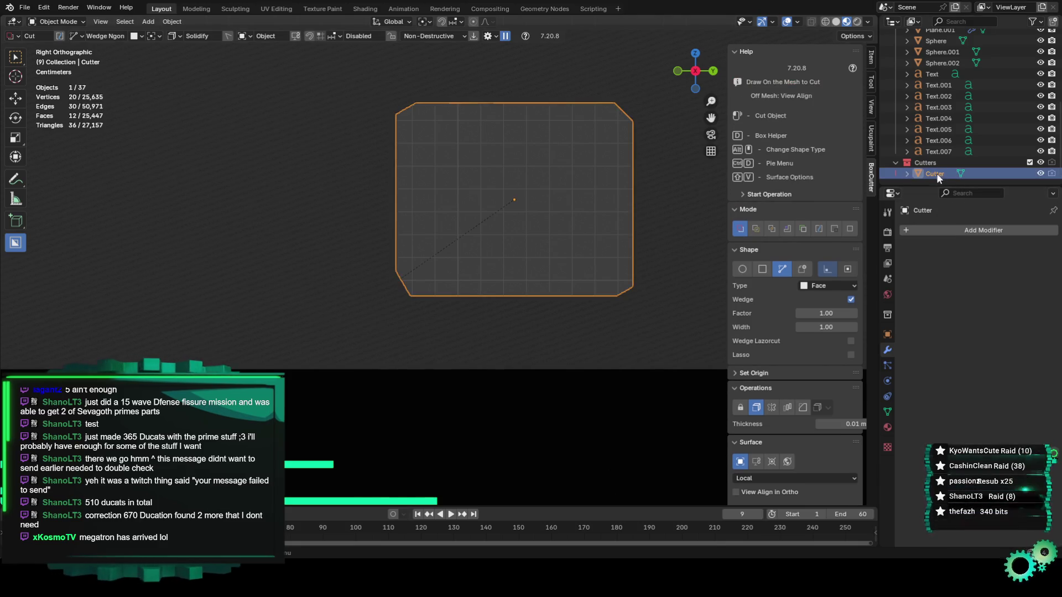
click(55, 21)
click(74, 43)
click(409, 295)
click(395, 271)
drag(395, 228, 395, 238)
key(ctrl+z)
key(ctrl+z)
mouse_move(335, 319)
ctrl+mouse_down()
mouse_move(412, 280)
mouse_move(410, 269)
ctrl+mouse_up()
mouse_move(395, 231)
mouse_down()
mouse_move(451, 292)
mouse_move(395, 232)
mouse_move(395, 251)
mouse_up()
key(ctrl+z)
In see-through wireframe, select the cutter's top vertices and move them vertically
click(822, 25)
click(298, 297)
click(413, 296)
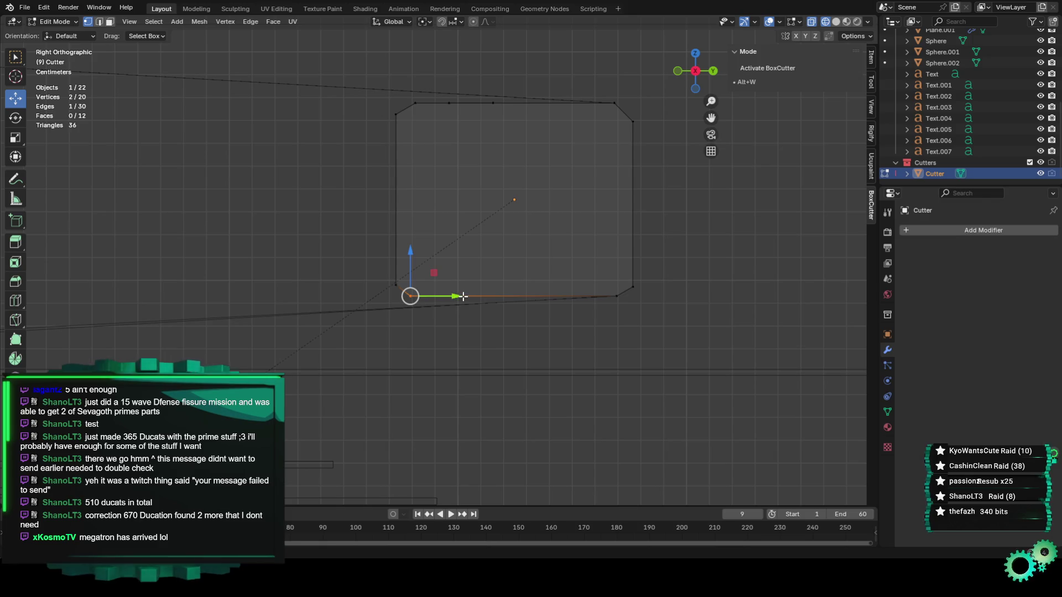
click(455, 287)
click(416, 102)
click(396, 114)
click(609, 138)
drag(371, 102, 418, 123)
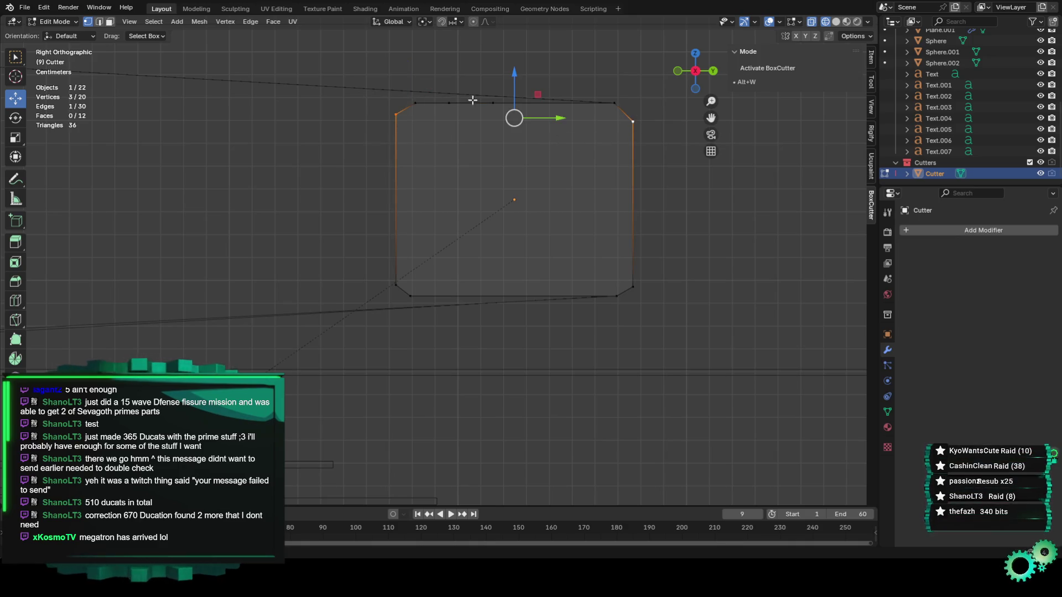
shift+click(628, 122)
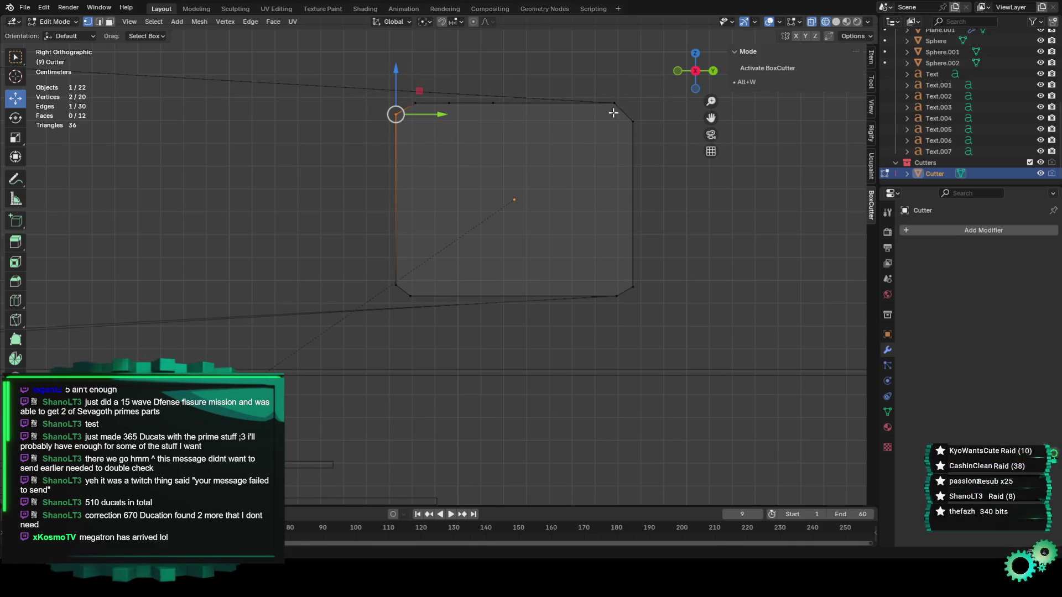
drag(395, 68, 399, 82)
Check the overlapping bottom-left vertices, then return the Cutter to Object Mode
click(504, 180)
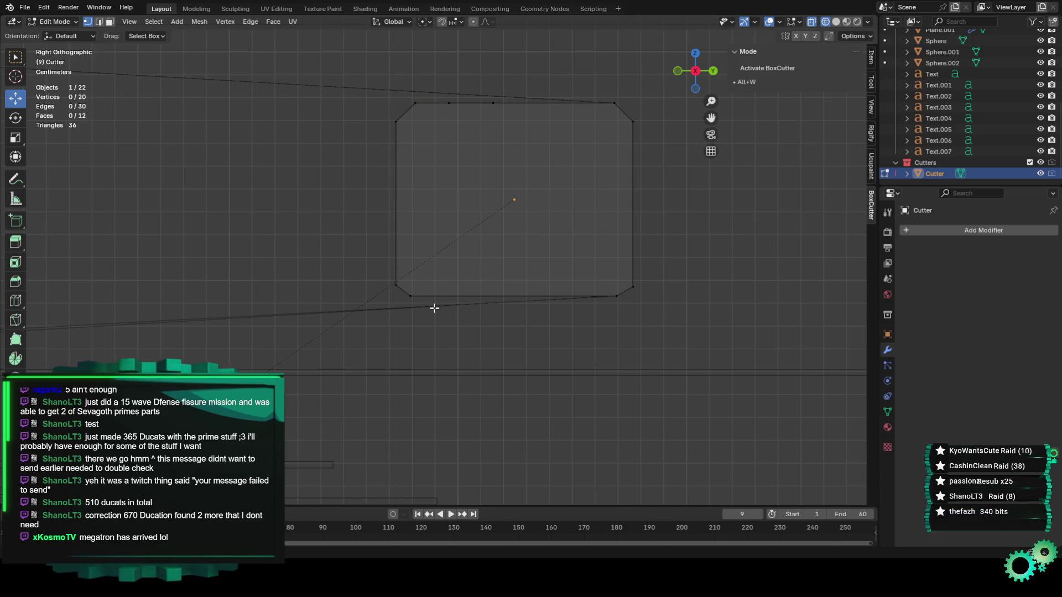
mouse_move(405, 291)
mouse_down()
mouse_move(415, 301)
mouse_move(448, 295)
mouse_up()
click(455, 265)
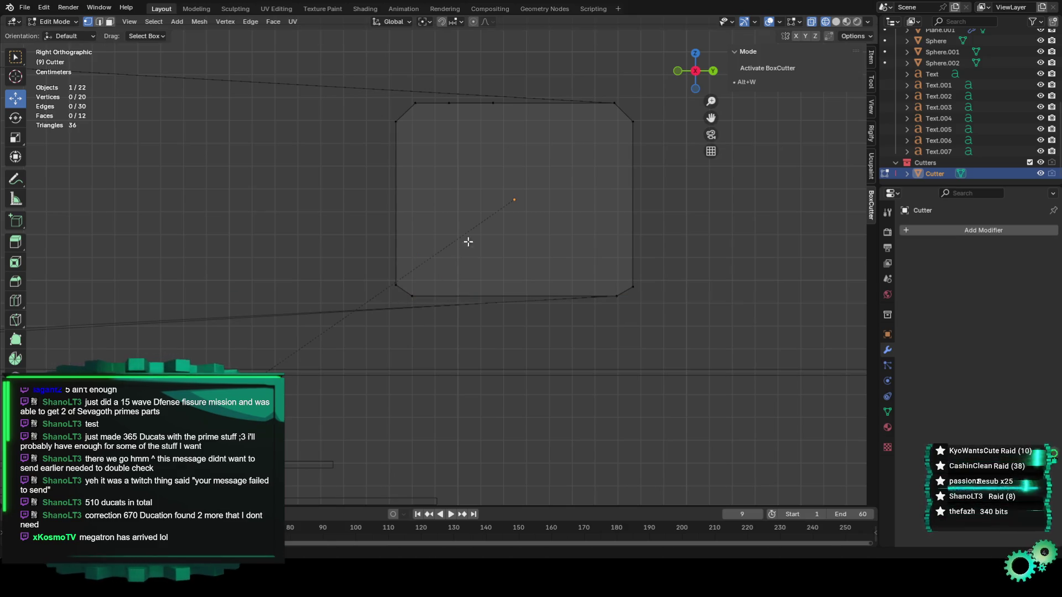
click(63, 25)
click(62, 35)
scroll(572, 270, down, 4)
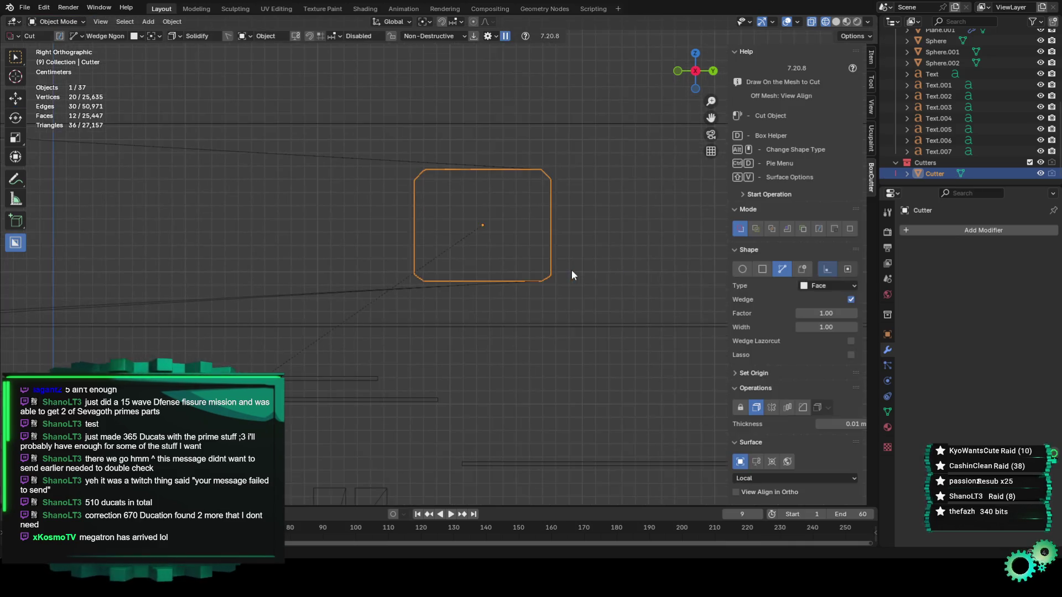
Switch to material shading and check the panel plane from an angle
click(846, 22)
mouse_move(608, 244)
middle_down()
mouse_move(586, 244)
mouse_move(625, 249)
mouse_move(597, 279)
mouse_move(573, 267)
middle_up()
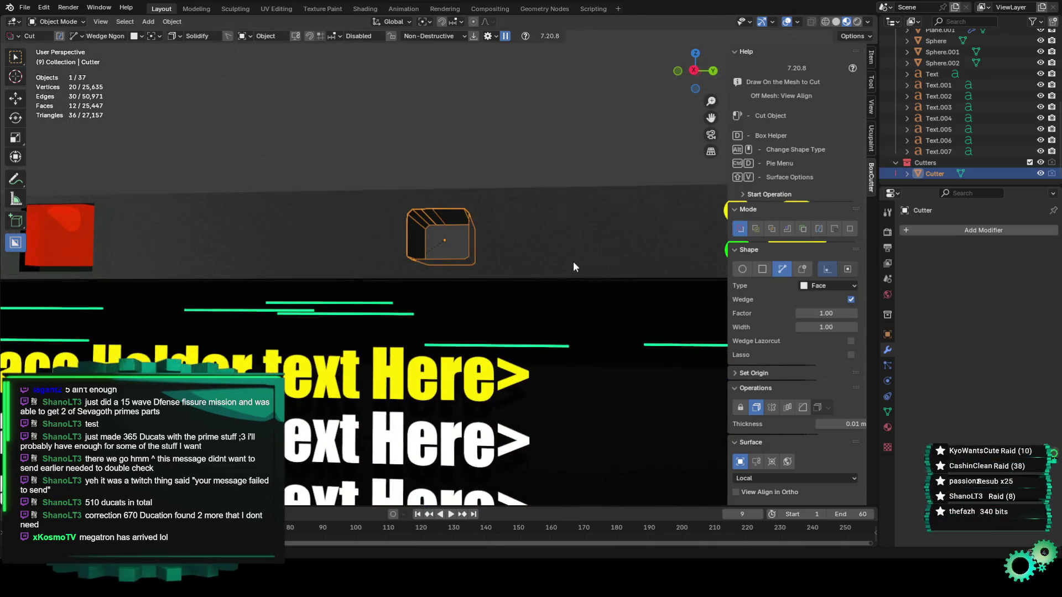
key(alt+a)
scroll(488, 227, up, 6)
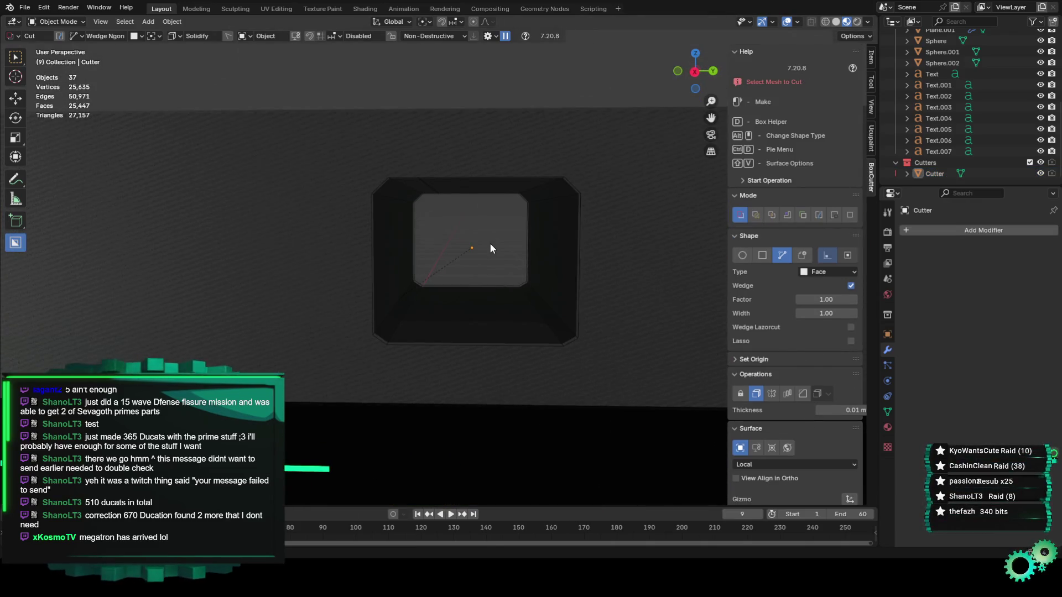
click(523, 210)
scroll(515, 249, down, 4)
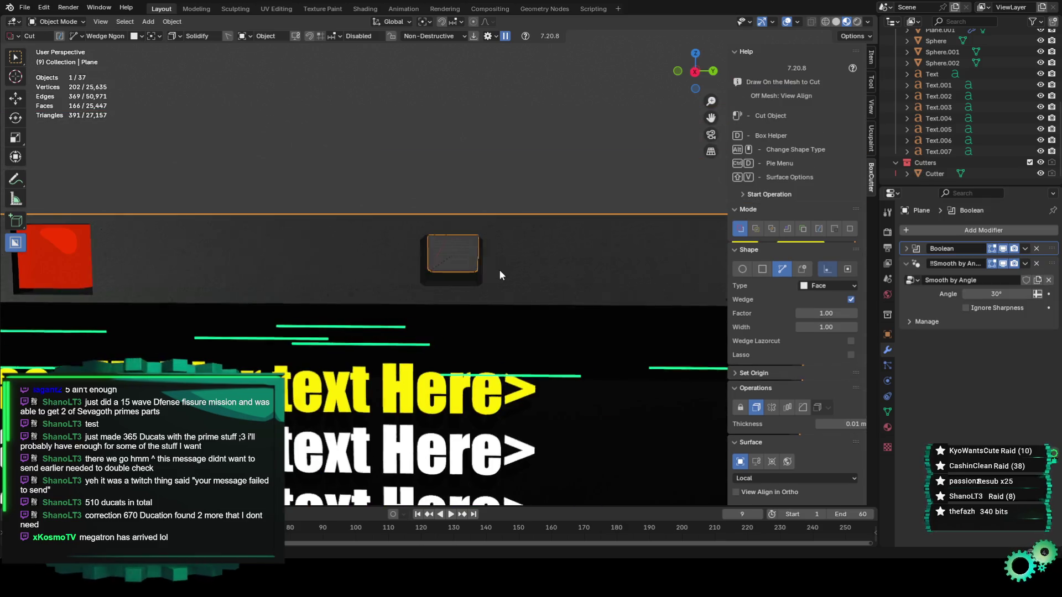
scroll(500, 275, down, 3)
key(alt+a)
scroll(509, 232, up, 2)
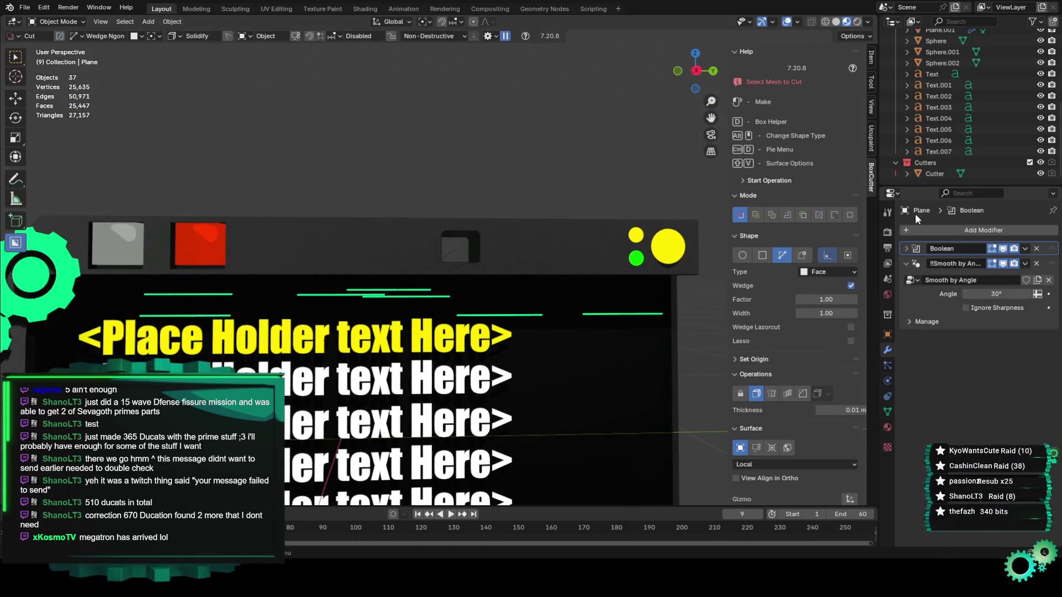
Hide the Cutter object and inspect its Data, Modifiers and Material properties
click(936, 173)
click(1040, 173)
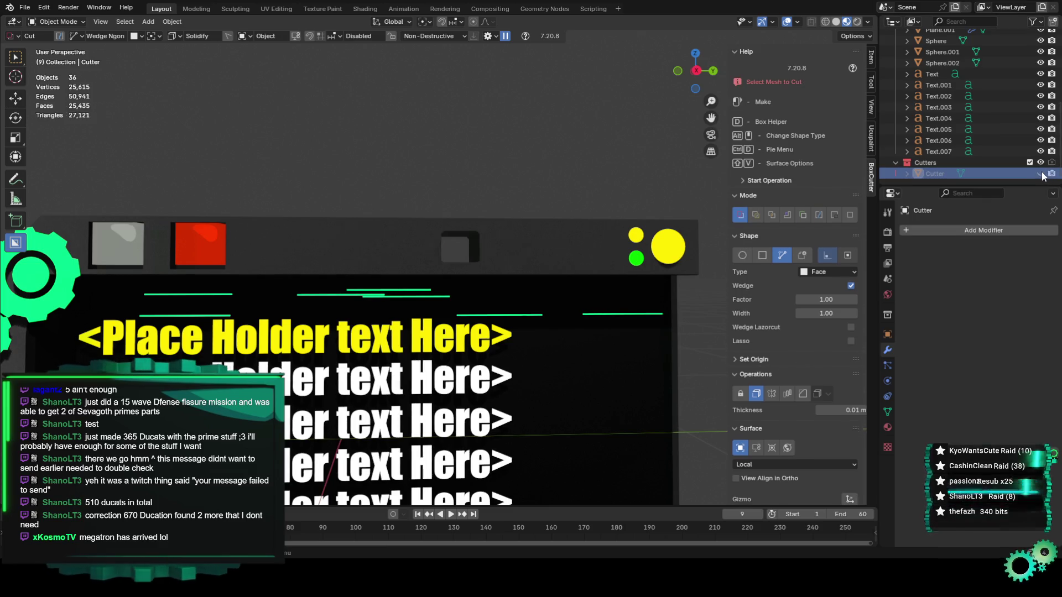
scroll(658, 261, up, 5)
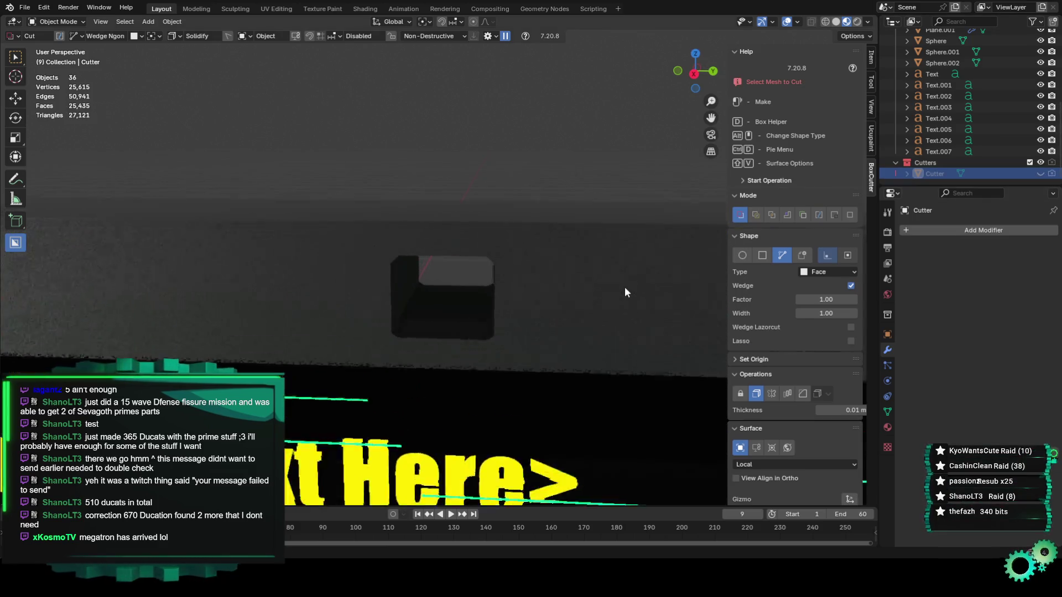
scroll(608, 289, up, 5)
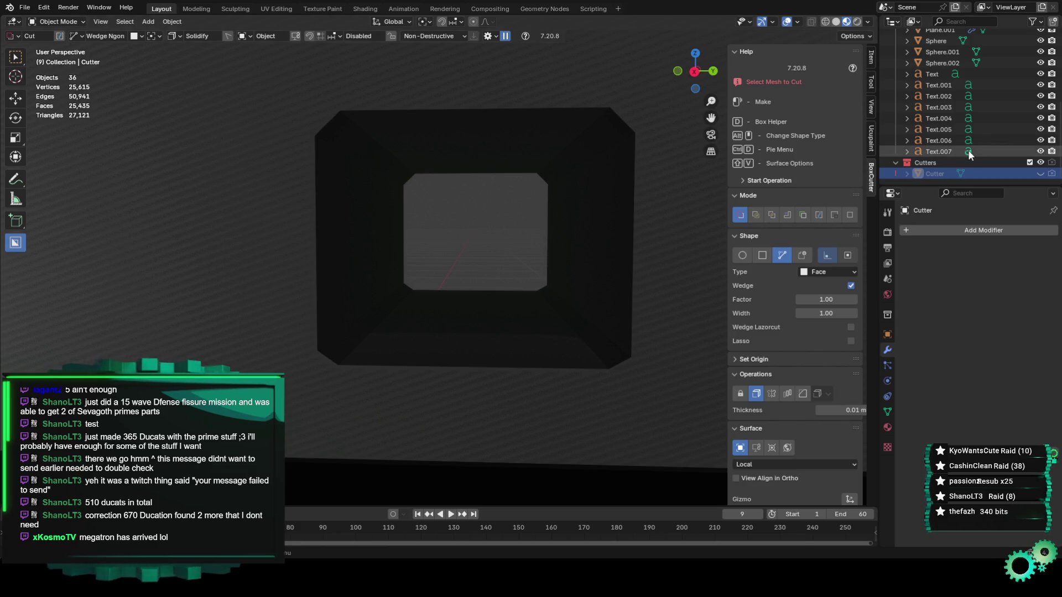
click(956, 174)
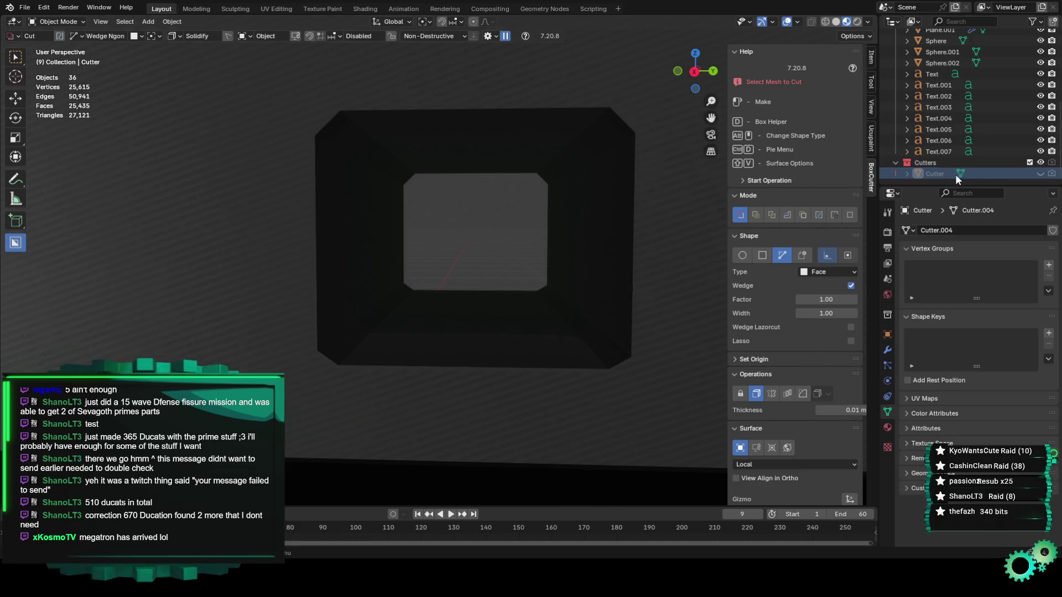
click(887, 352)
click(888, 412)
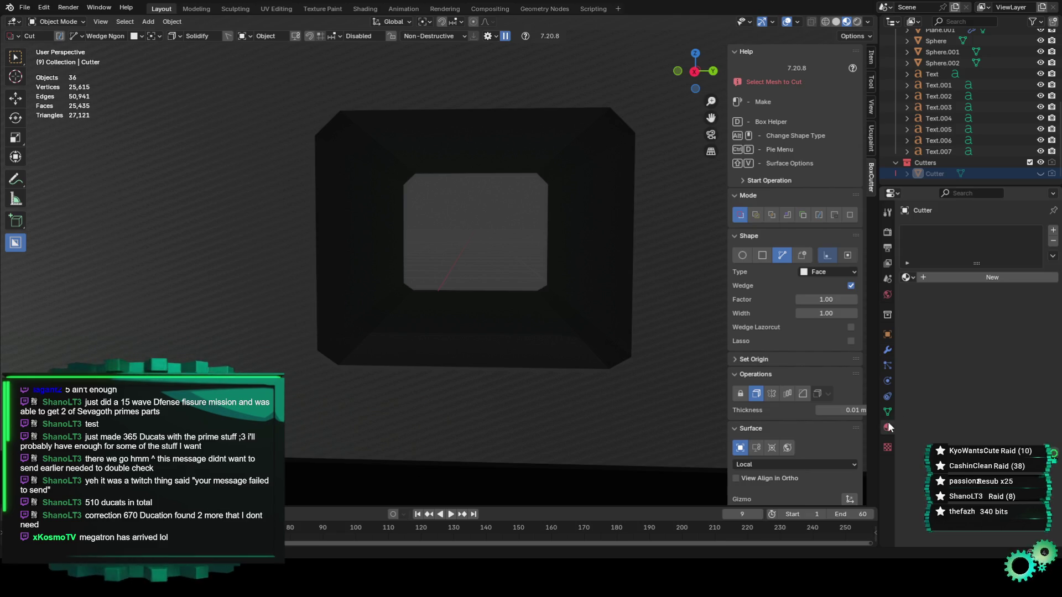
click(887, 428)
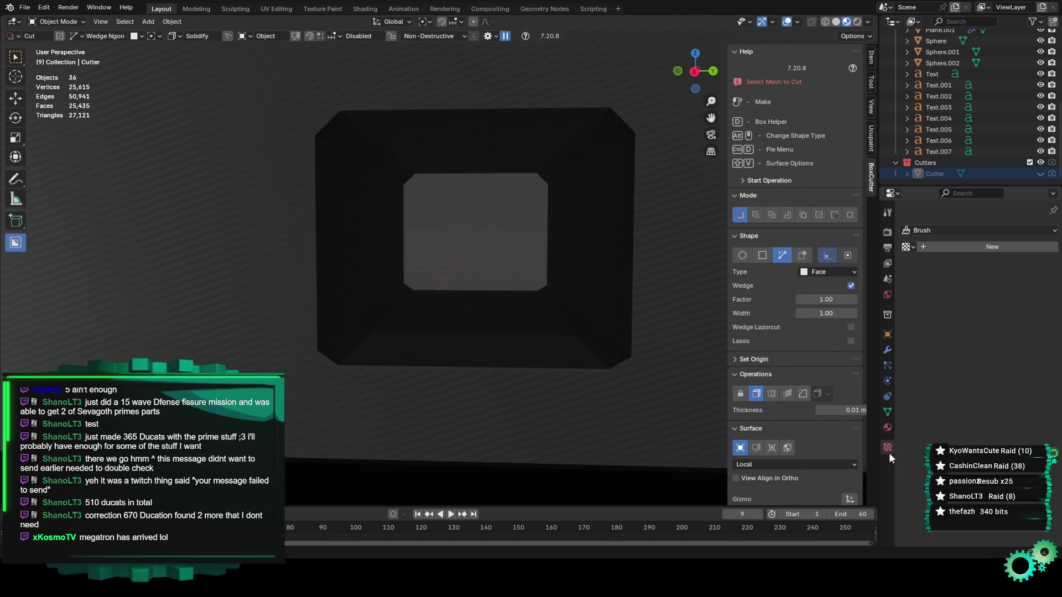
Commit the box cut into the panel and select the Panel Backing plane
click(631, 341)
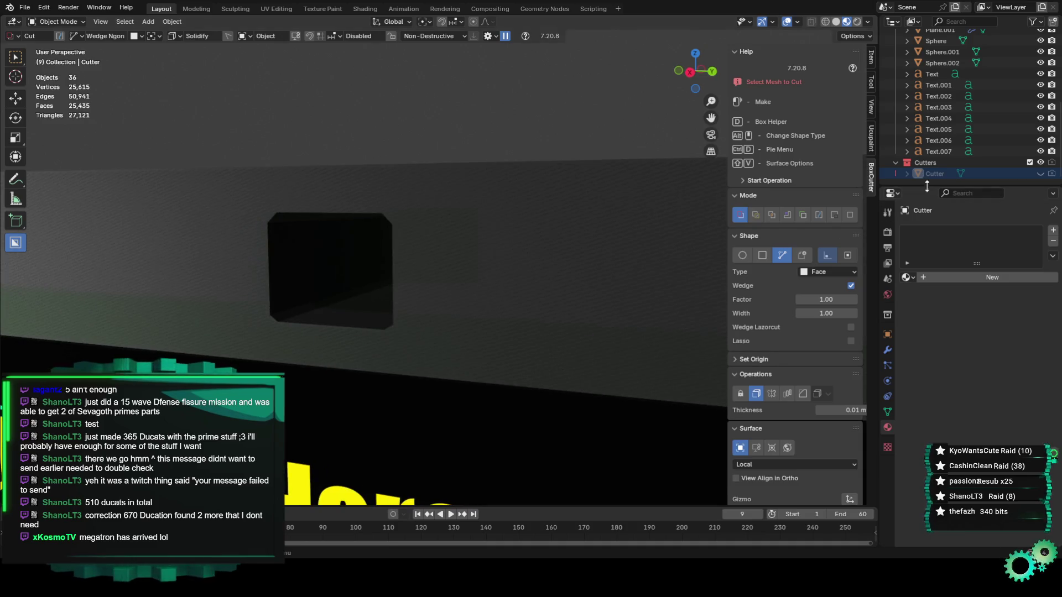
scroll(387, 281, down, 3)
click(387, 281)
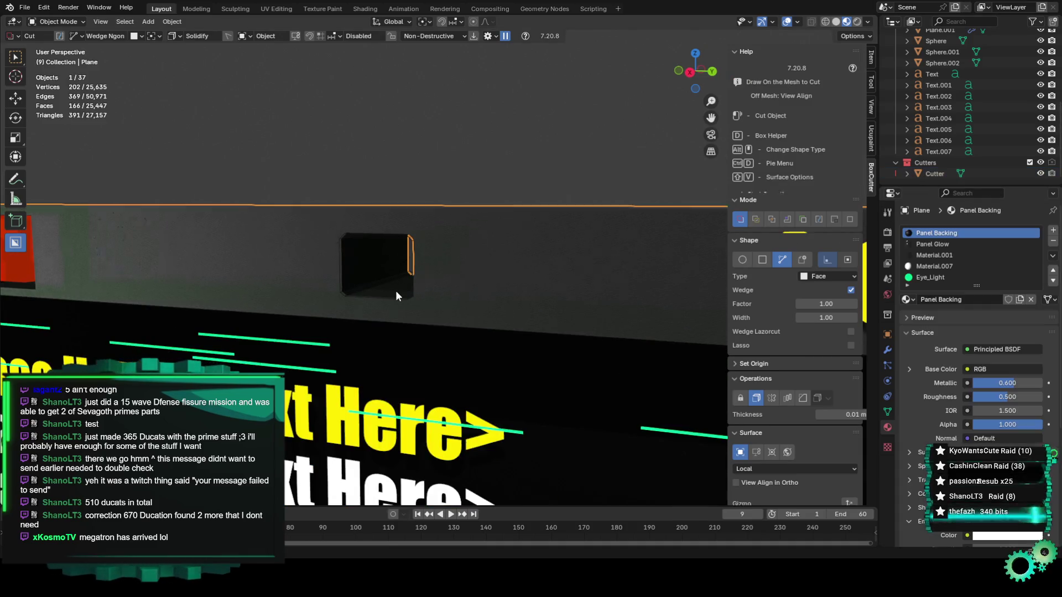
In Edit Mode, lengthen the cutter box along X with G X
click(341, 270)
mouse_move(342, 270)
middle_down()
mouse_move(434, 333)
mouse_move(317, 326)
mouse_move(461, 326)
middle_up()
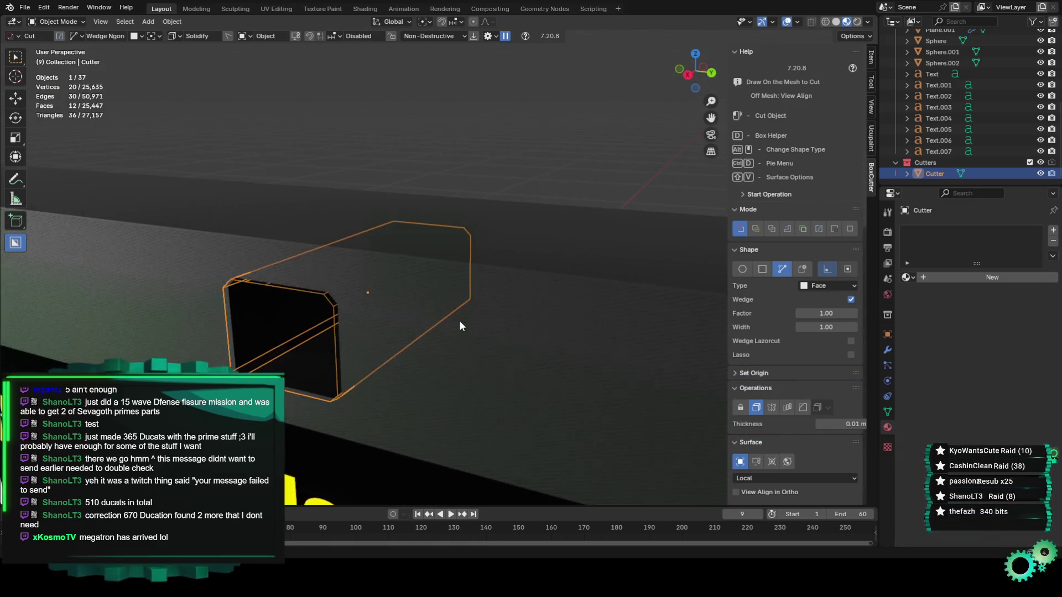
click(55, 21)
click(56, 35)
mouse_move(458, 244)
middle_down()
mouse_move(433, 255)
mouse_move(447, 297)
mouse_move(429, 305)
mouse_move(448, 296)
middle_up()
key(a)
key(g)
click(337, 335)
mouse_move(337, 335)
middle_down()
mouse_move(373, 314)
mouse_move(548, 329)
middle_up()
key(g)
key(x)
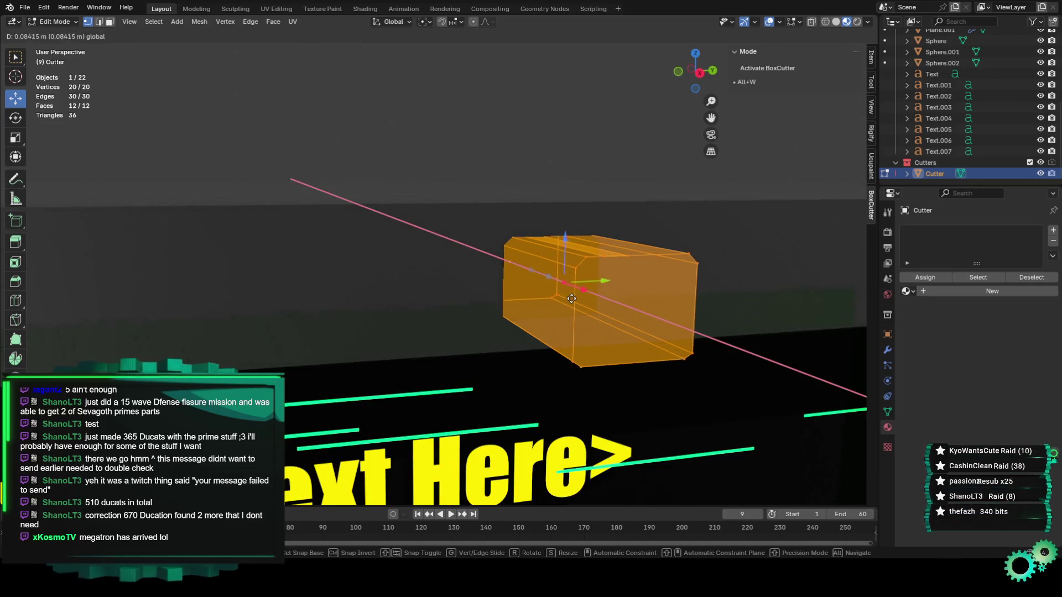
click(608, 298)
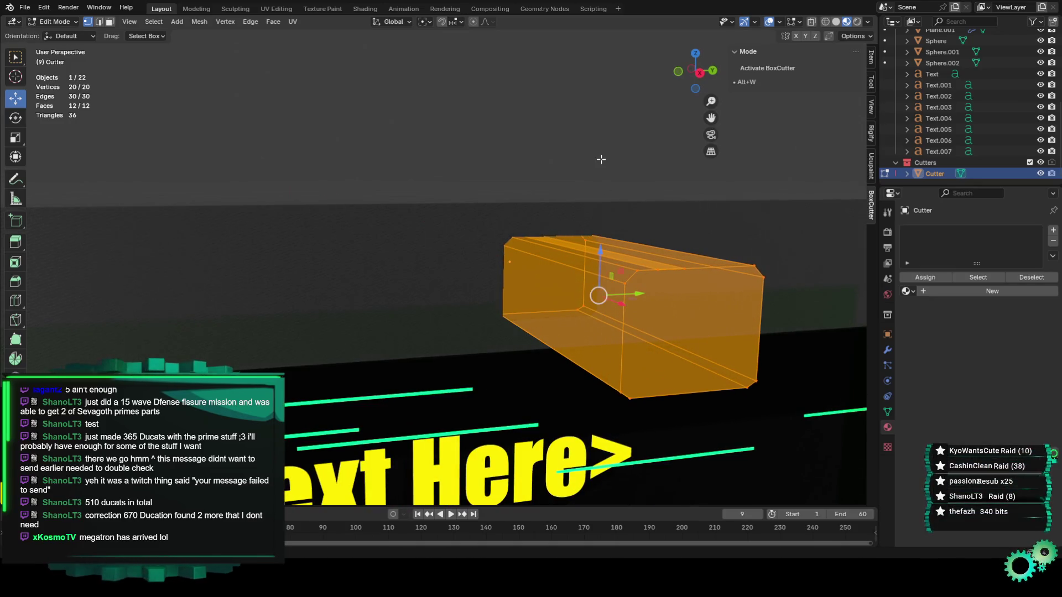
click(535, 179)
Back in Object Mode, slide the cutter box along the X axis
click(55, 21)
click(52, 43)
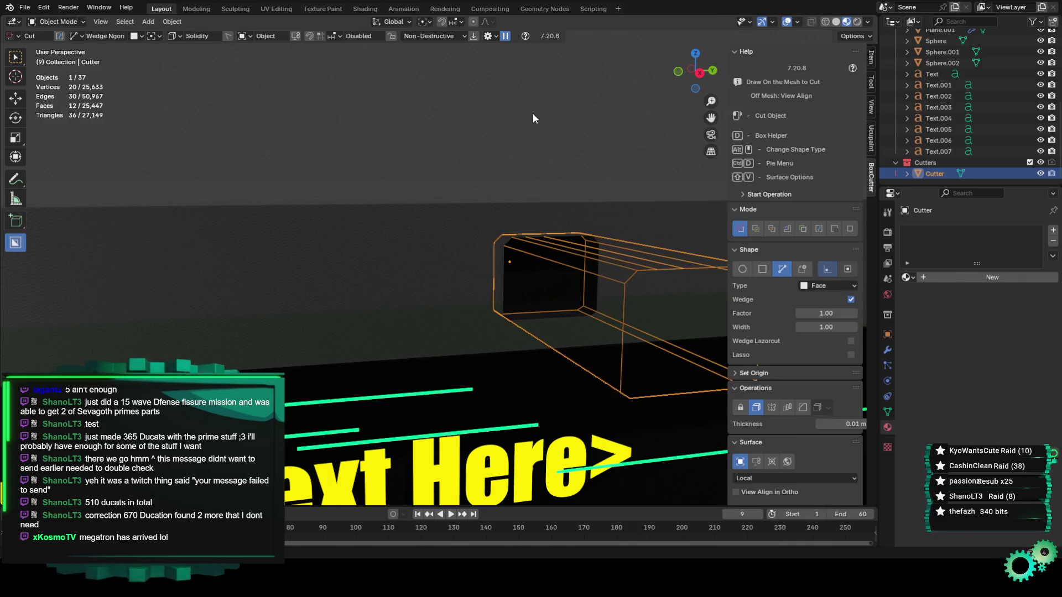
key(alt+w)
scroll(521, 217, up, 3)
scroll(520, 215, down, 5)
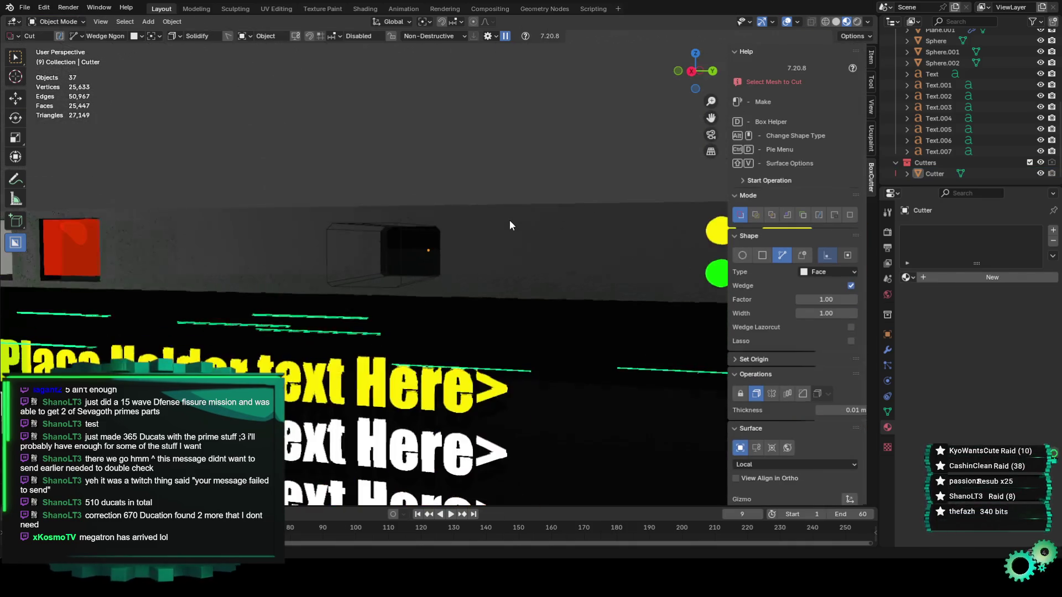
click(407, 281)
mouse_move(407, 281)
middle_down()
mouse_move(410, 302)
mouse_move(264, 233)
middle_up()
key(shift+space)
key(g)
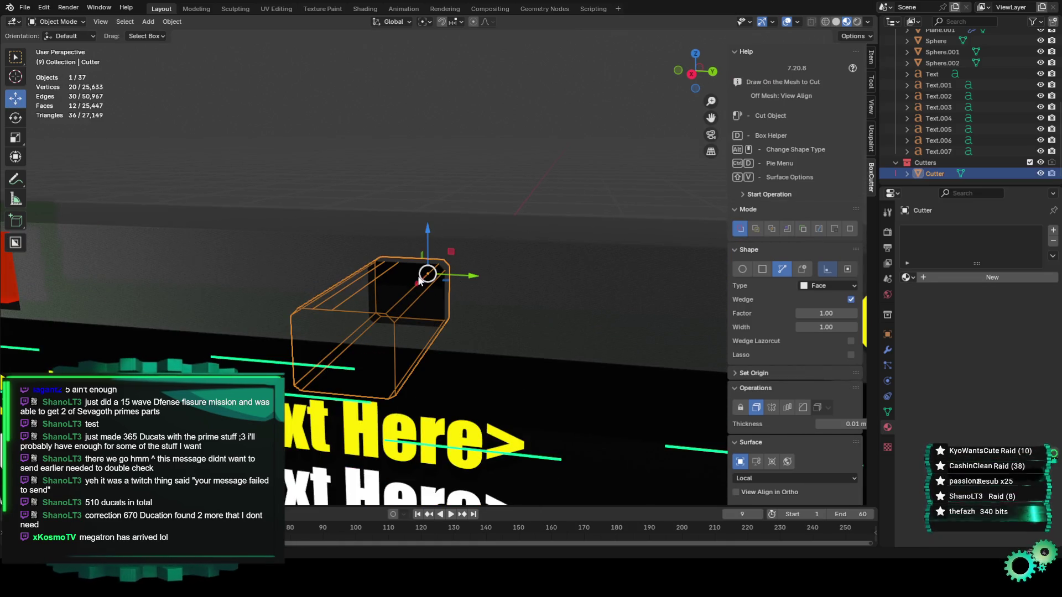
drag(418, 283, 412, 284)
click(412, 285)
mouse_move(429, 329)
middle_down()
mouse_move(540, 132)
mouse_move(515, 215)
mouse_move(562, 284)
middle_up()
click(540, 131)
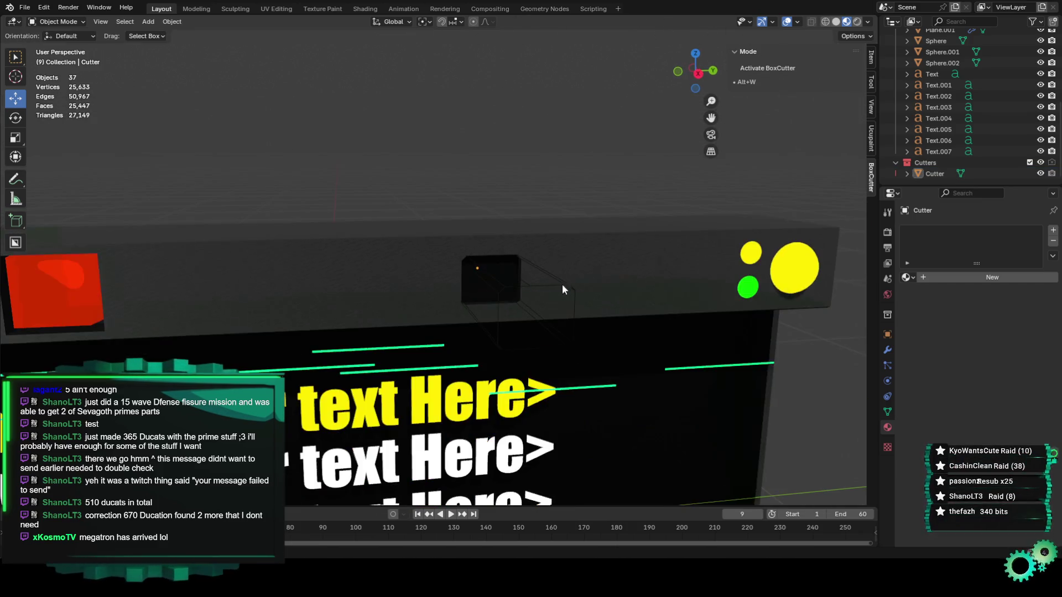
Move the cutter along Y beside the yellow dots and hide it
click(559, 313)
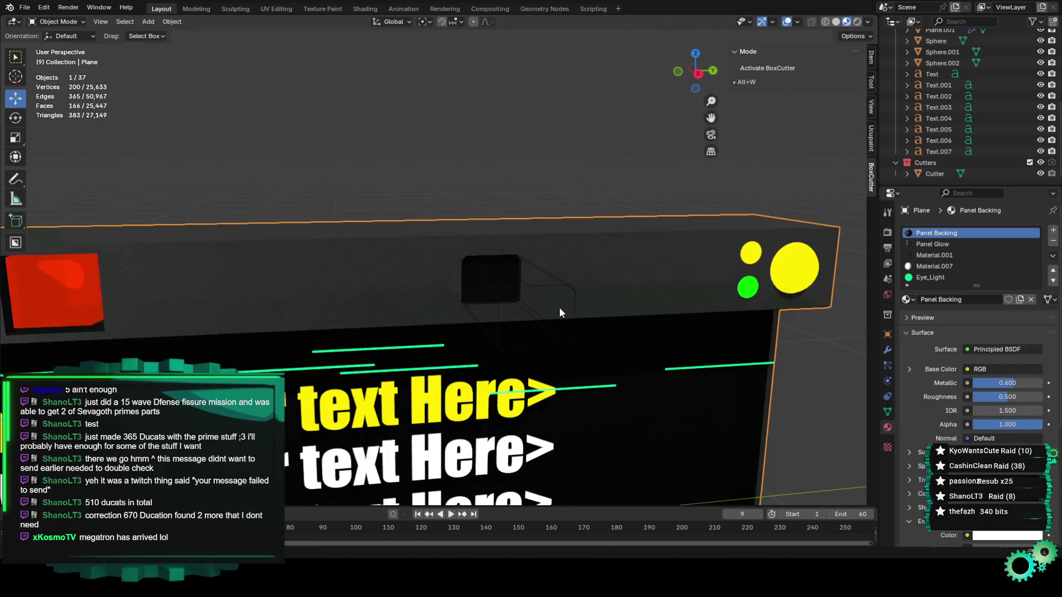
click(571, 336)
middle_drag(570, 350, 520, 291)
drag(517, 253, 743, 252)
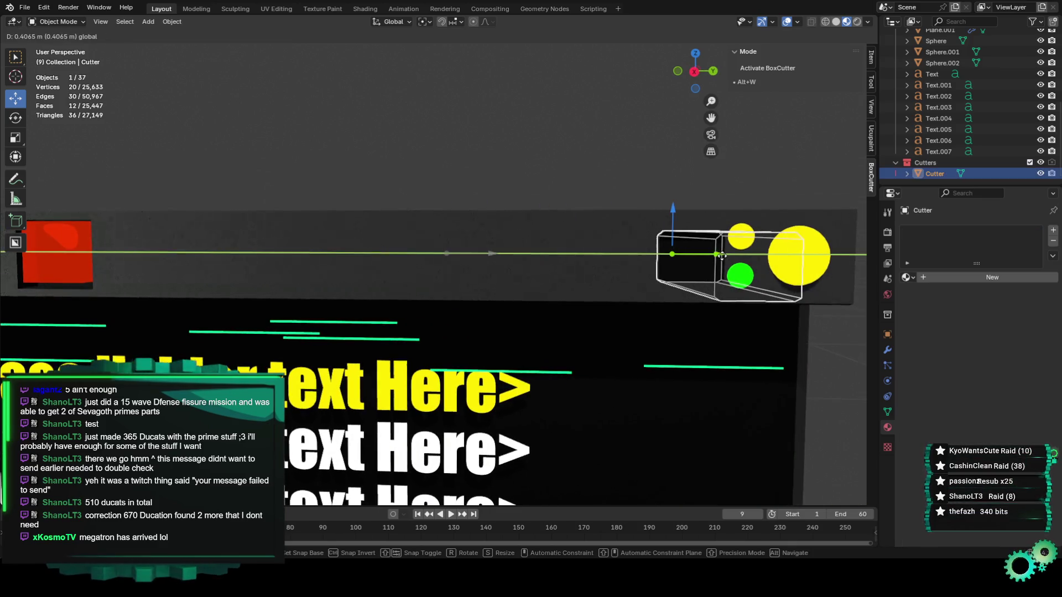
key(alt+a)
click(79, 23)
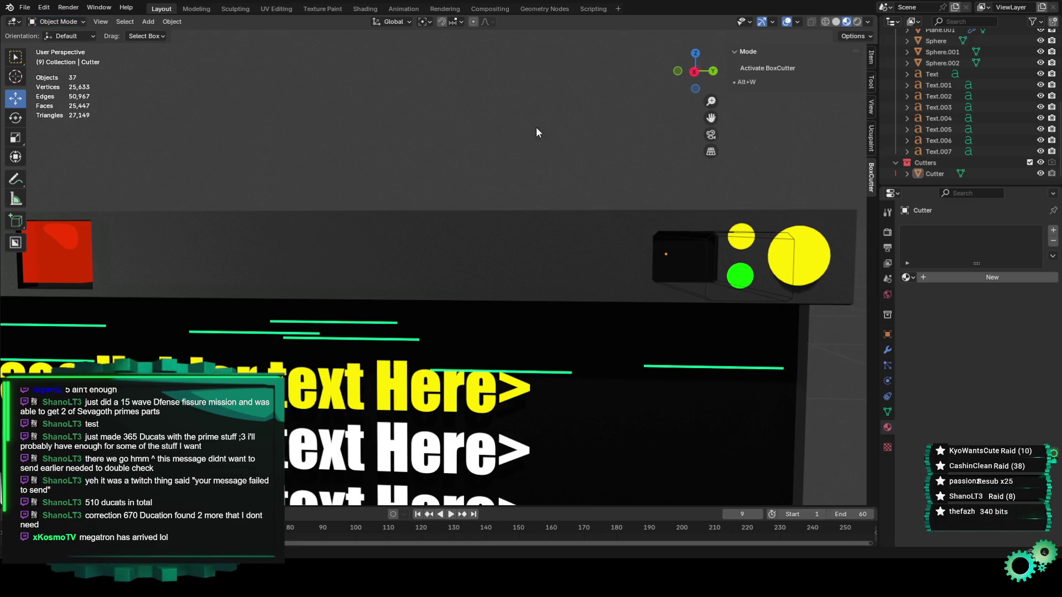
click(1040, 174)
Orbit around the panel to inspect the pocket beside the dots
scroll(641, 183, up, 4)
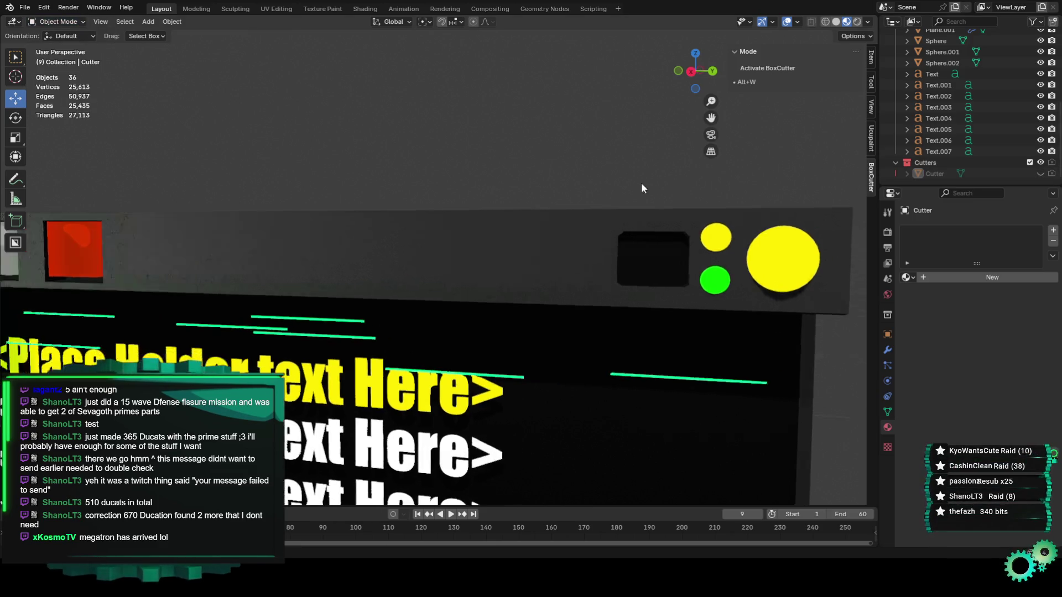
mouse_move(627, 191)
middle_down()
mouse_move(583, 189)
mouse_move(638, 196)
mouse_move(519, 275)
mouse_move(557, 260)
middle_up()
scroll(575, 193, down, 3)
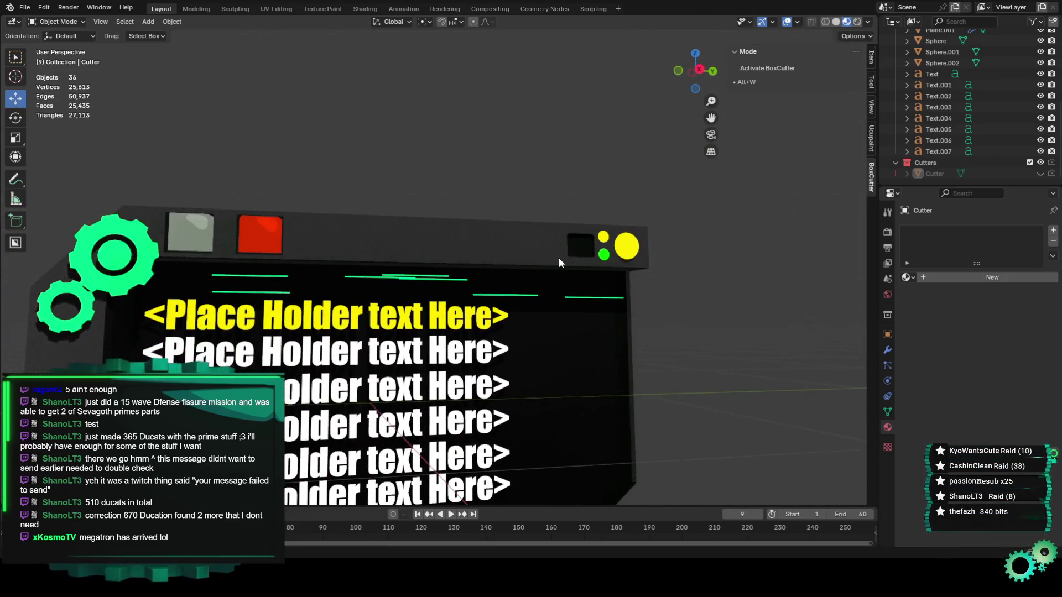
scroll(558, 258, up, 1)
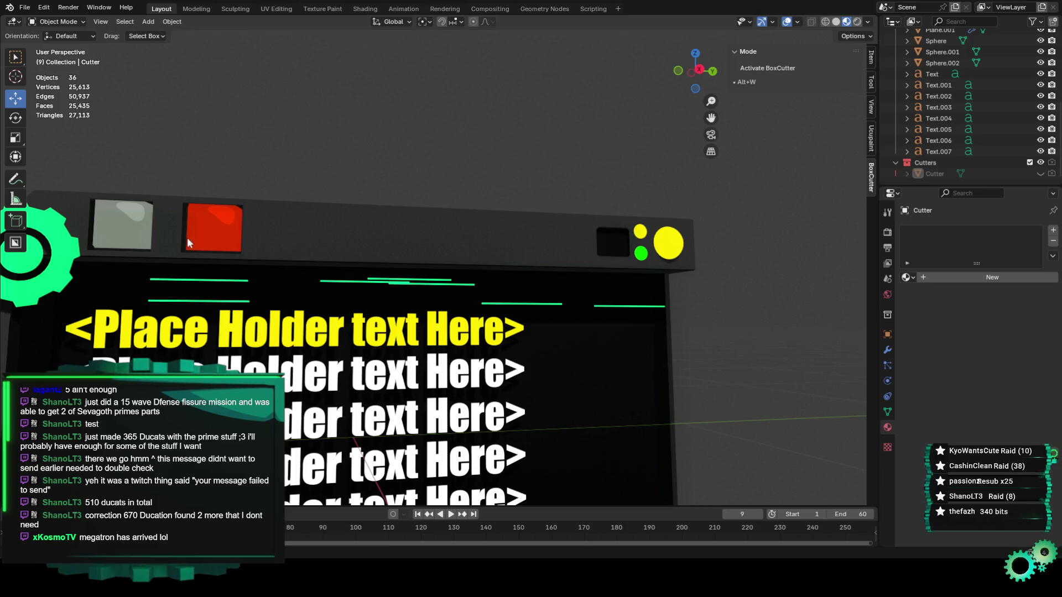
scroll(583, 243, down, 2)
scroll(576, 280, up, 2)
mouse_move(575, 279)
middle_down()
mouse_move(470, 300)
mouse_move(435, 327)
mouse_move(526, 303)
middle_up()
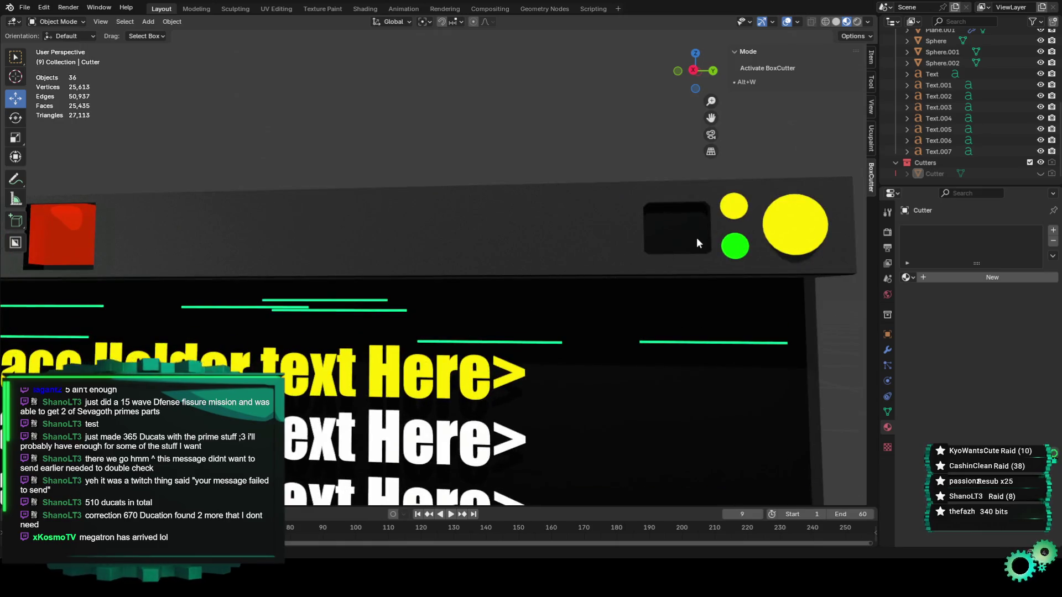
scroll(629, 274, down, 4)
mouse_move(556, 339)
middle_down()
mouse_move(591, 348)
mouse_move(628, 303)
mouse_move(568, 337)
middle_up()
Look through the camera with Numpad 0 and play the glitch animation
key(KP_0)
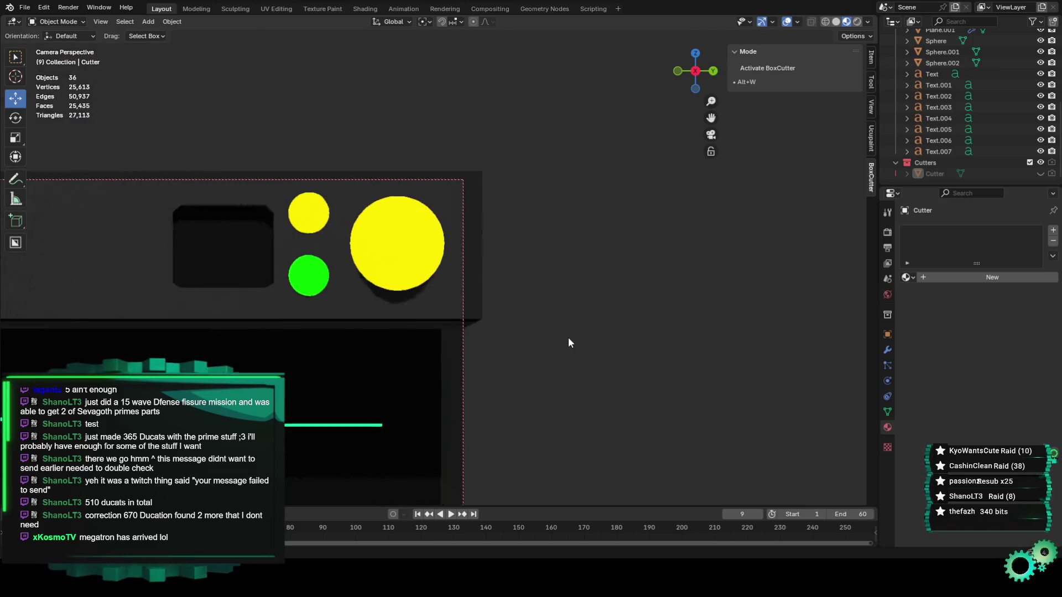
shift+middle_drag(376, 299, 564, 249)
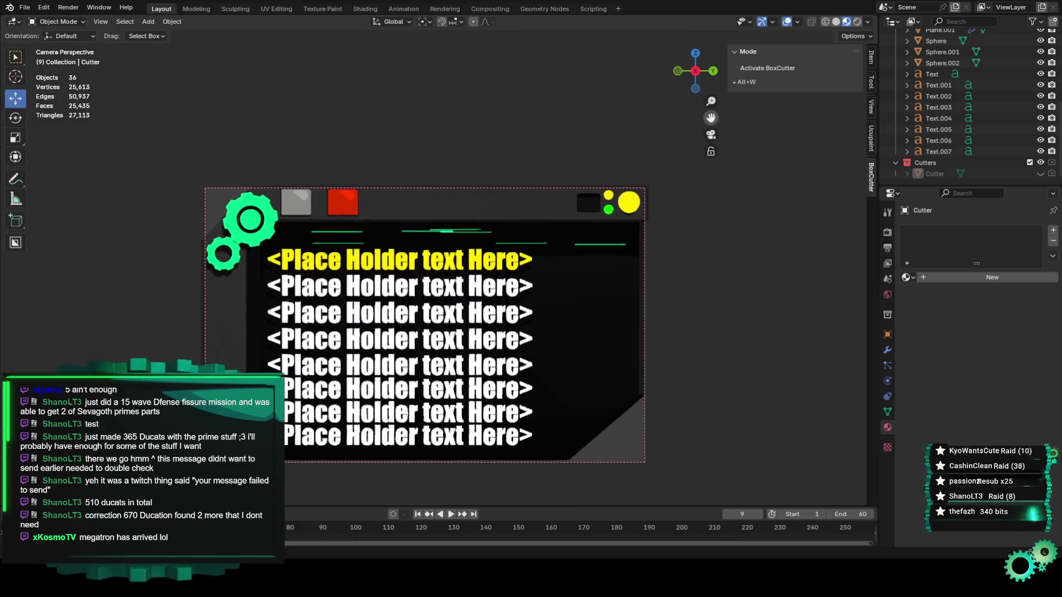
scroll(566, 251, up, 2)
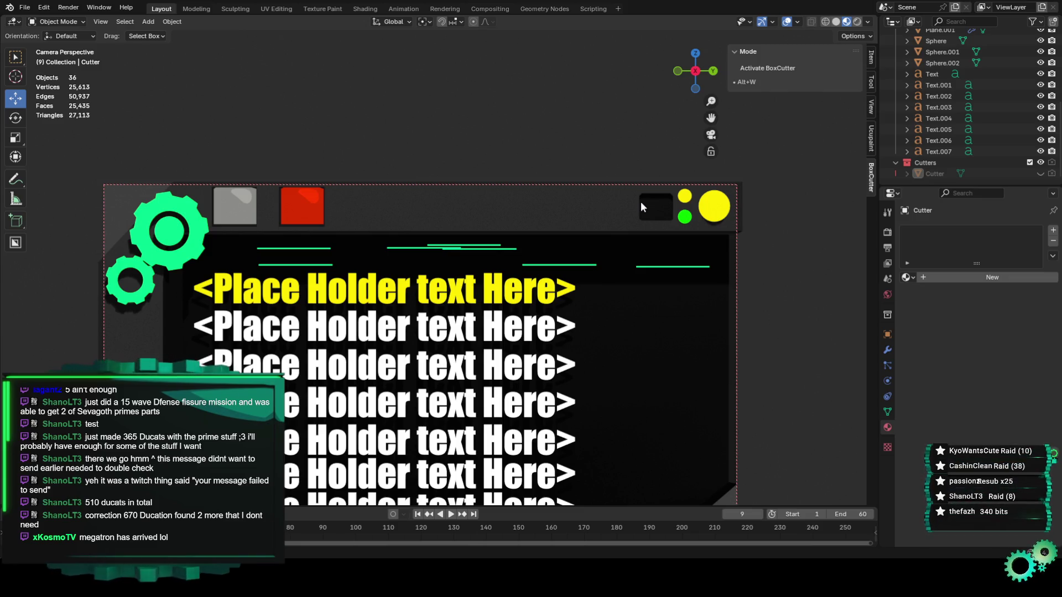
key(space)
scroll(604, 168, down, 3)
scroll(693, 188, up, 1)
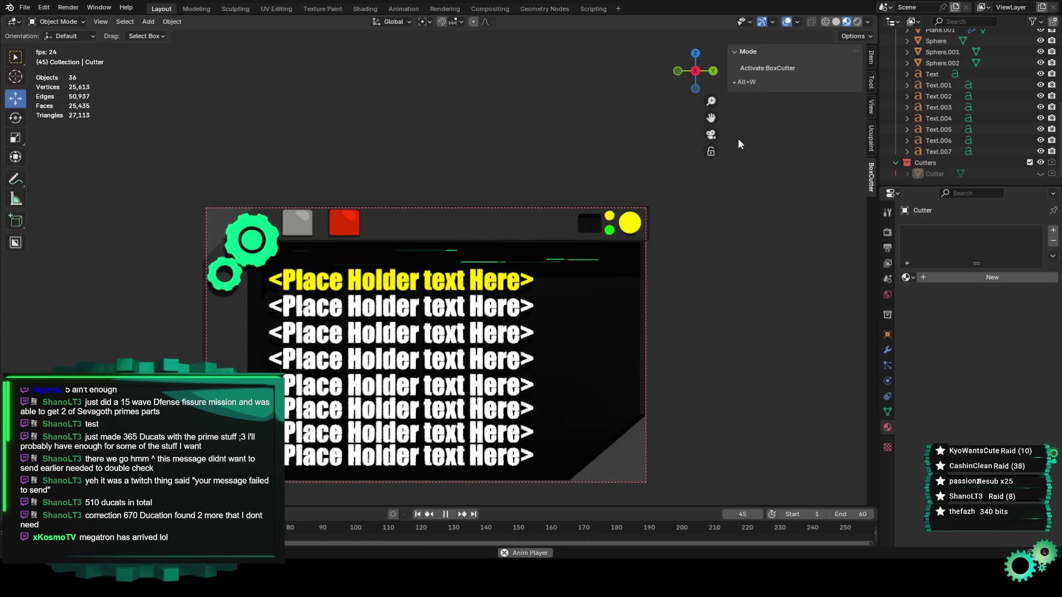
shift+middle_drag(738, 144, 750, 55)
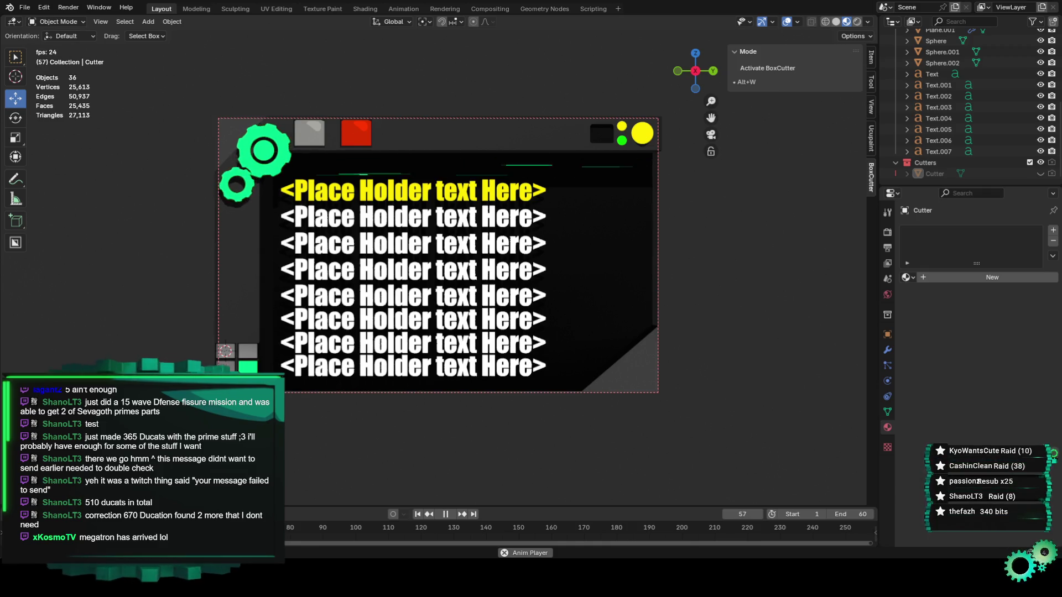
middle_drag(255, 288, 303, 282)
scroll(342, 283, up, 5)
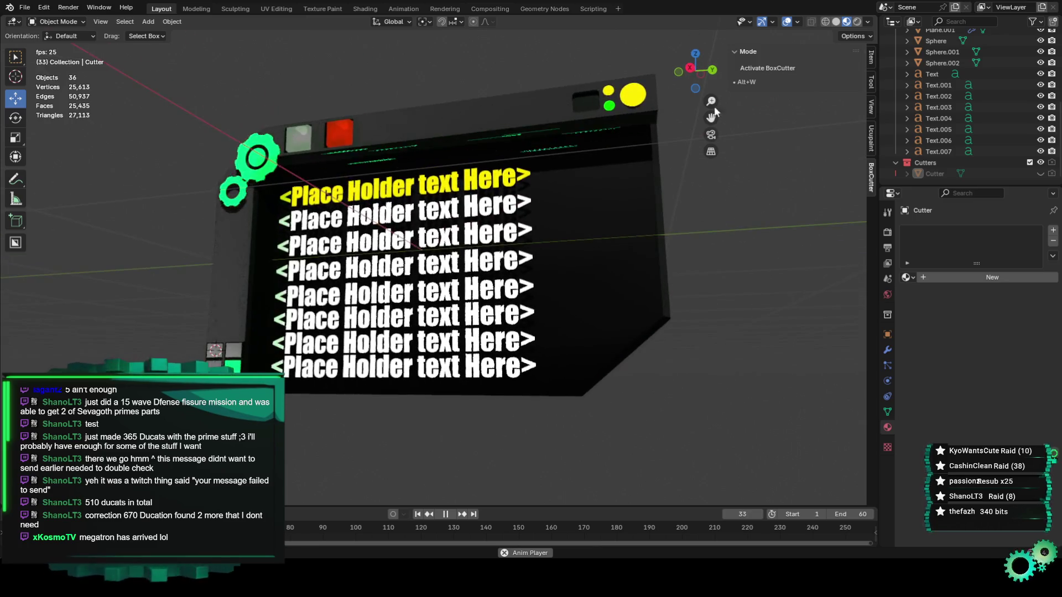
drag(686, 65, 695, 70)
drag(710, 117, 648, 96)
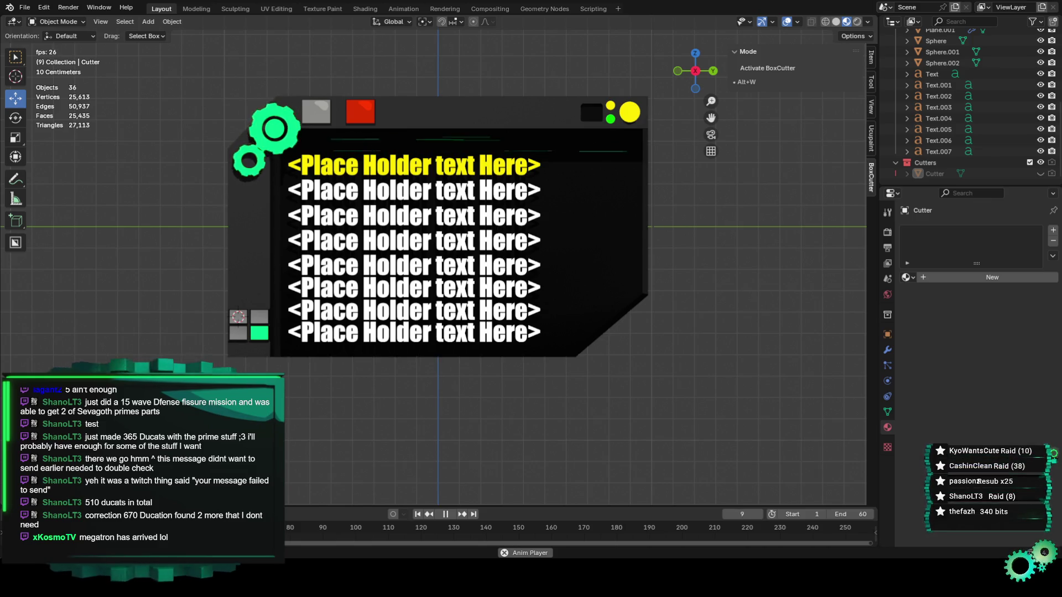
click(372, 118)
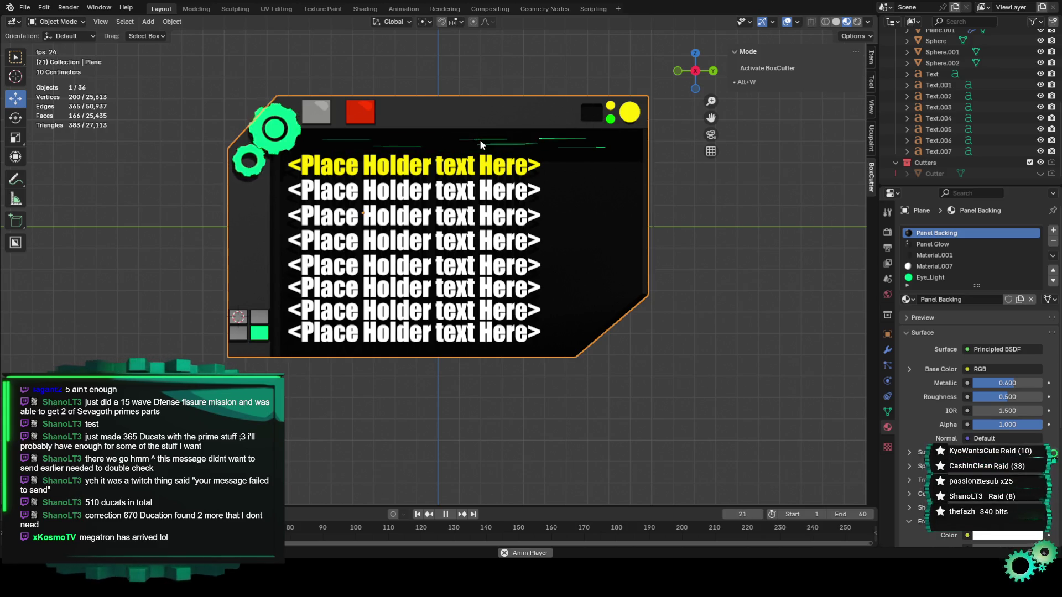
click(468, 70)
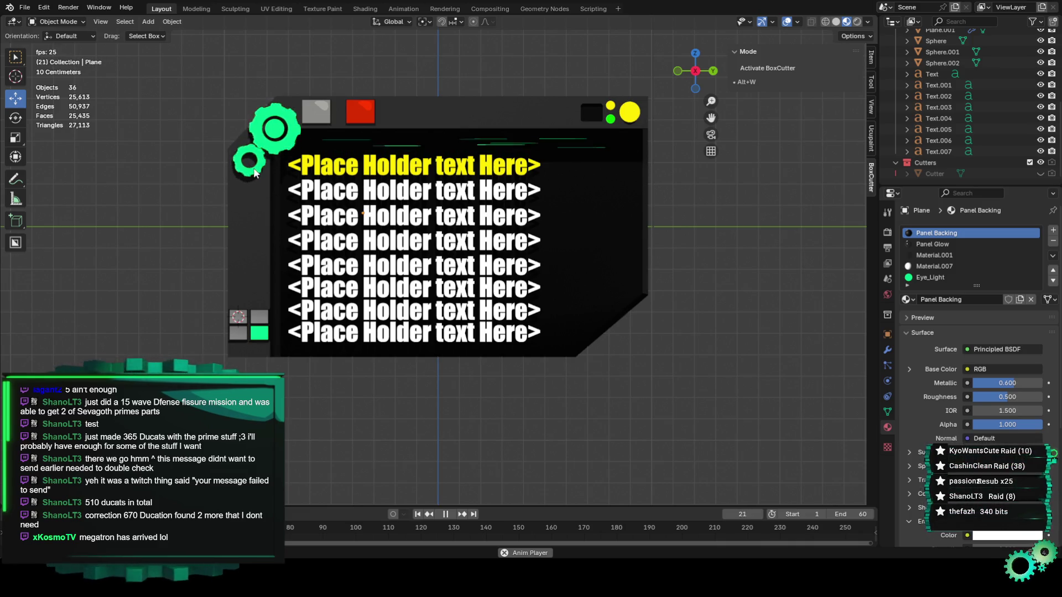
scroll(203, 73, up, 2)
click(204, 73)
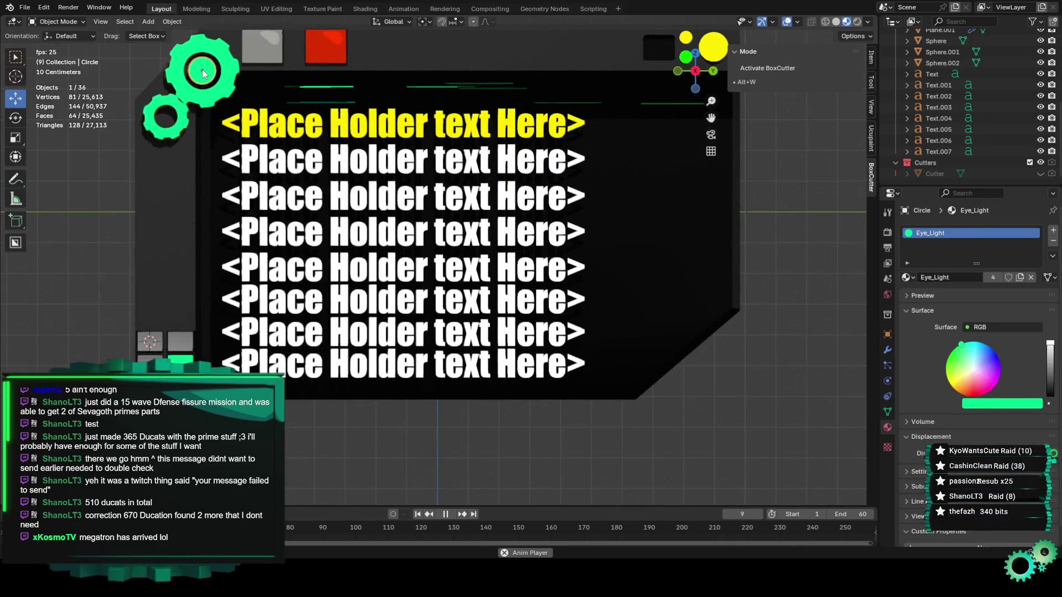
Move the green disc along Z, then along Y toward the small gear in right-side view
key(g)
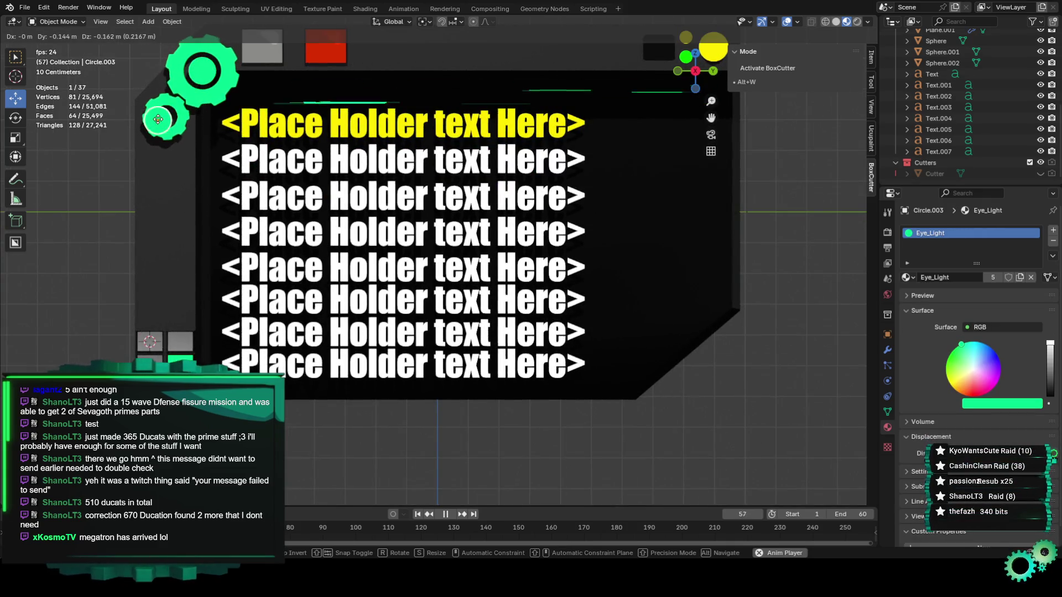
key(z)
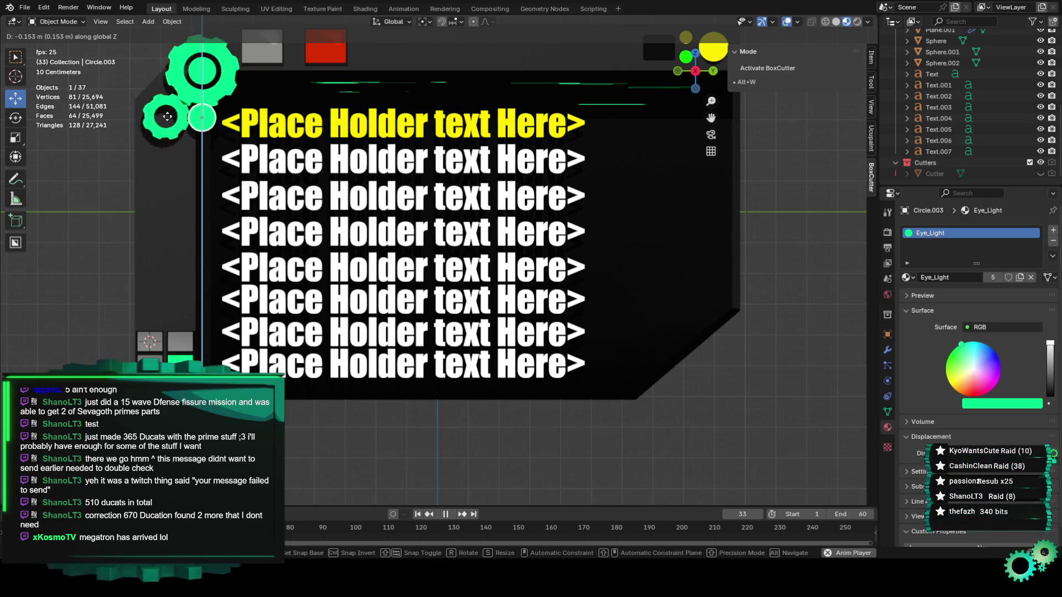
click(167, 115)
key(KP_3)
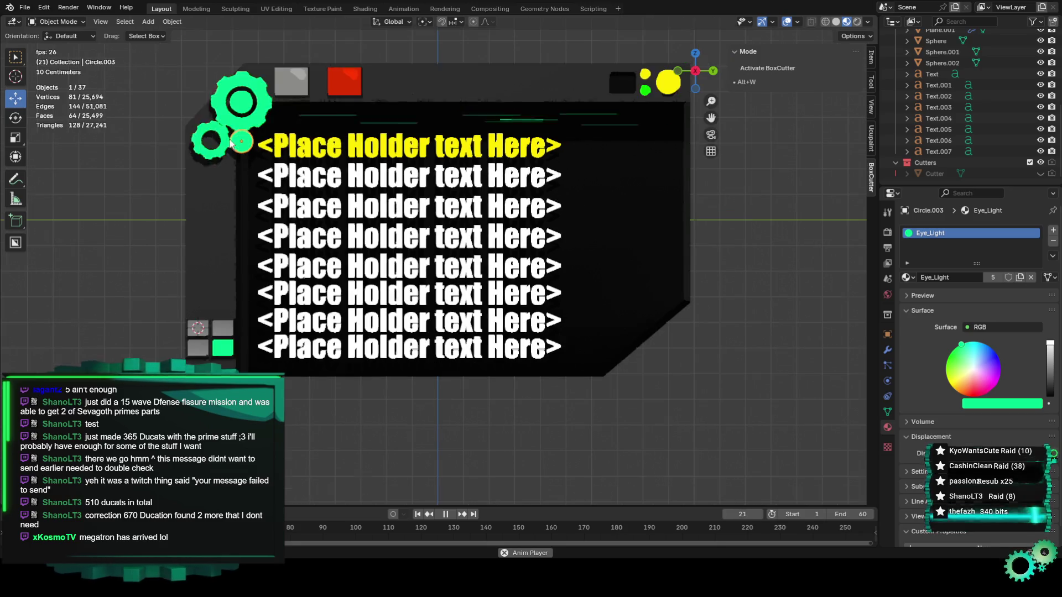
key(space)
key(g)
key(y)
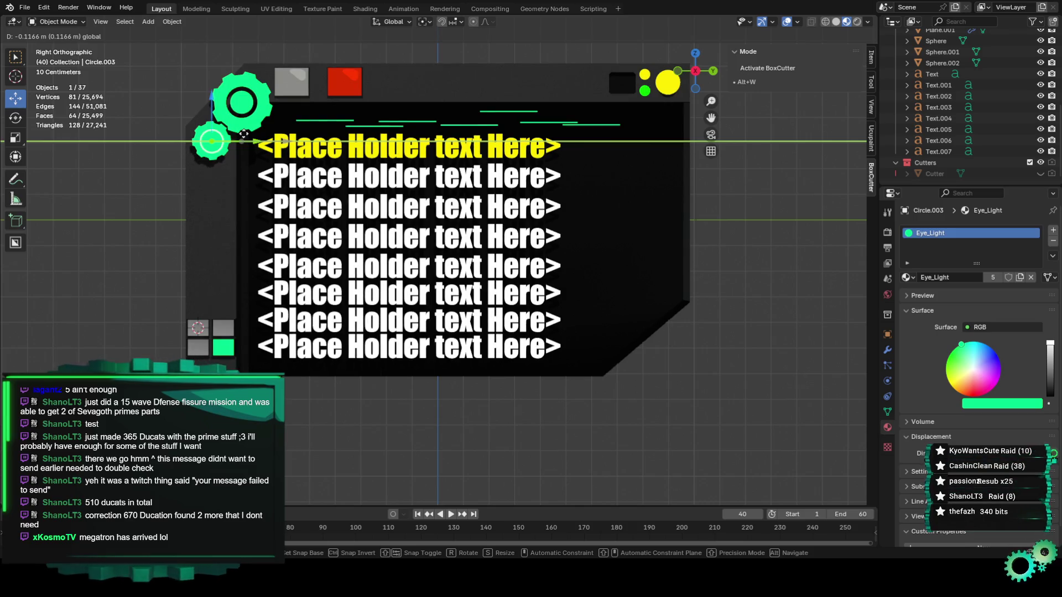
click(243, 134)
scroll(360, 180, up, 6)
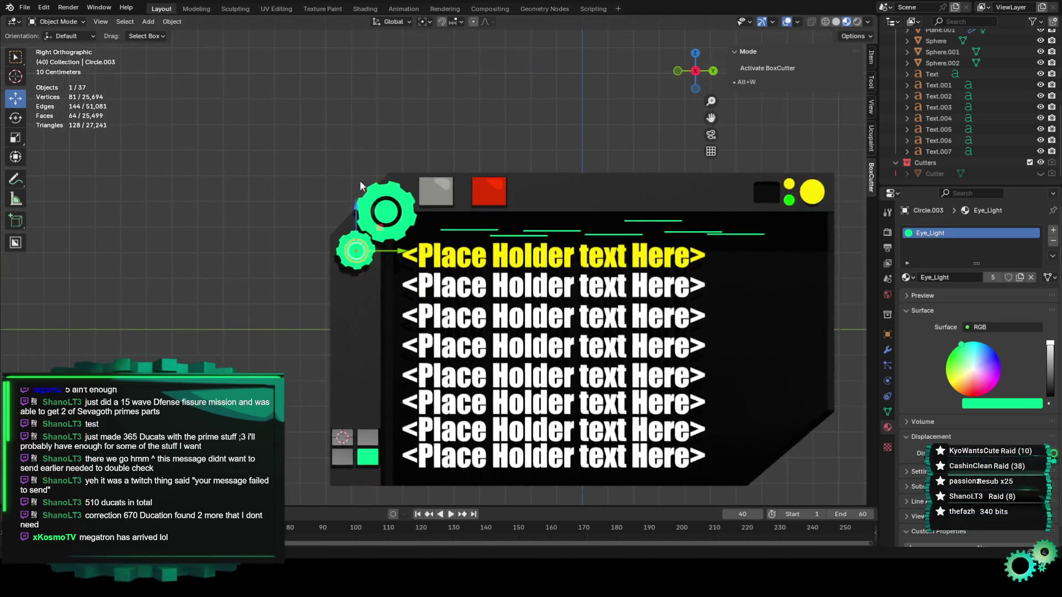
drag(286, 239, 424, 239)
Snap the green disc to the small gear's centre using the 3D cursor
click(274, 240)
key(shift+s)
click(358, 279)
click(367, 243)
key(shift+s)
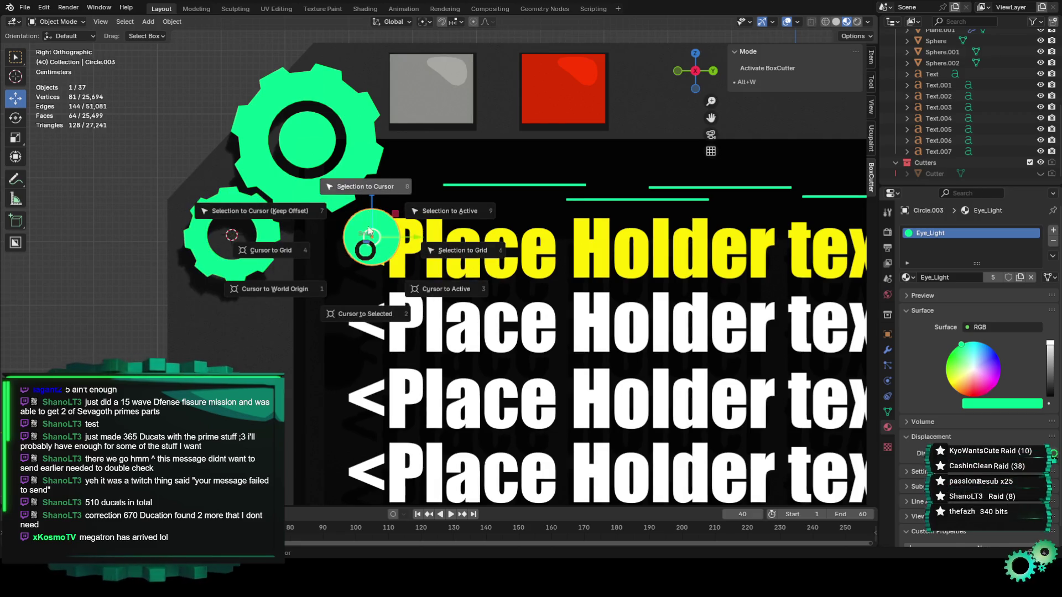
click(349, 203)
Scale the disc down to fit inside the small gear and start animation playback
key(s)
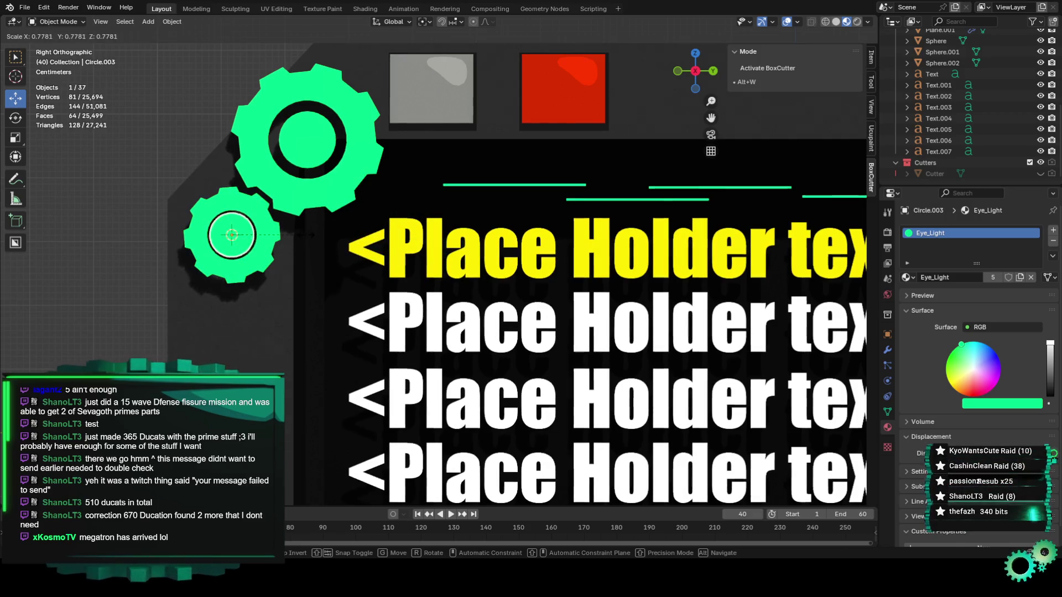
click(284, 234)
scroll(196, 137, down, 3)
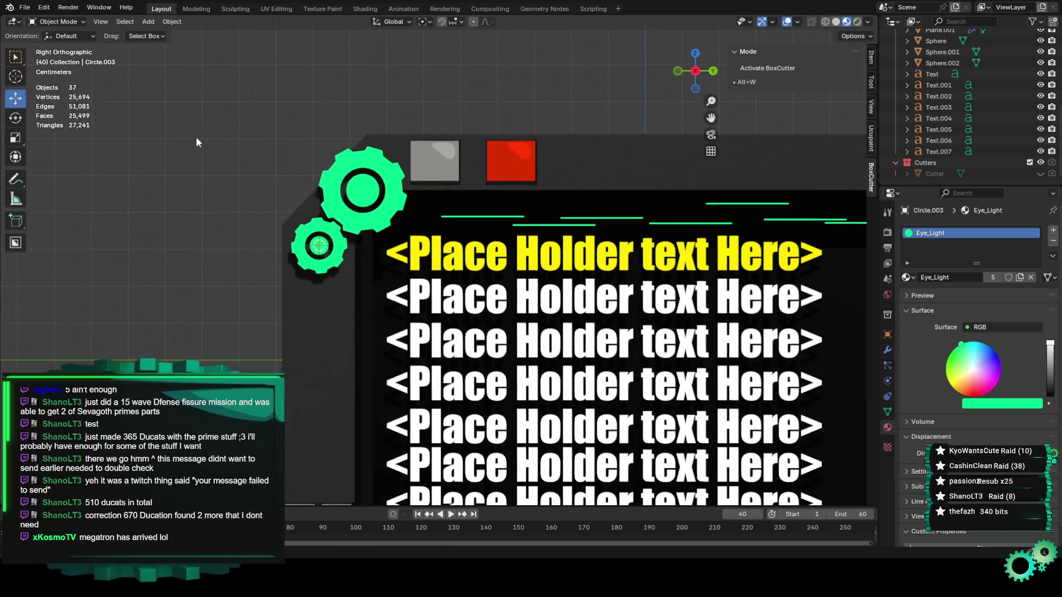
key(space)
scroll(240, 184, down, 2)
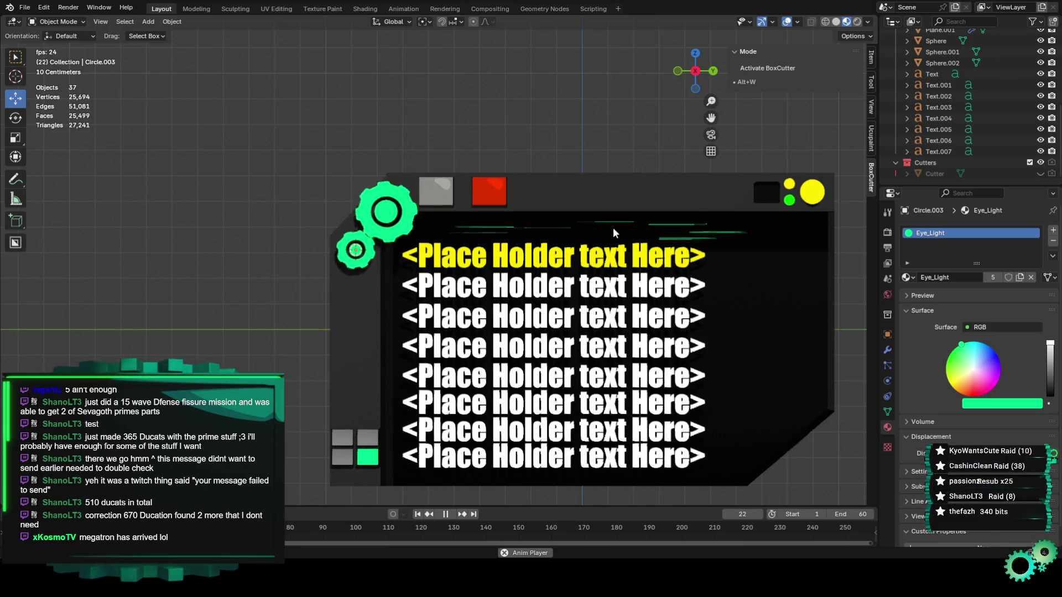
Move the 3D cursor to the panel backing plane, then deselect it
click(630, 197)
click(630, 197)
key(shift+s)
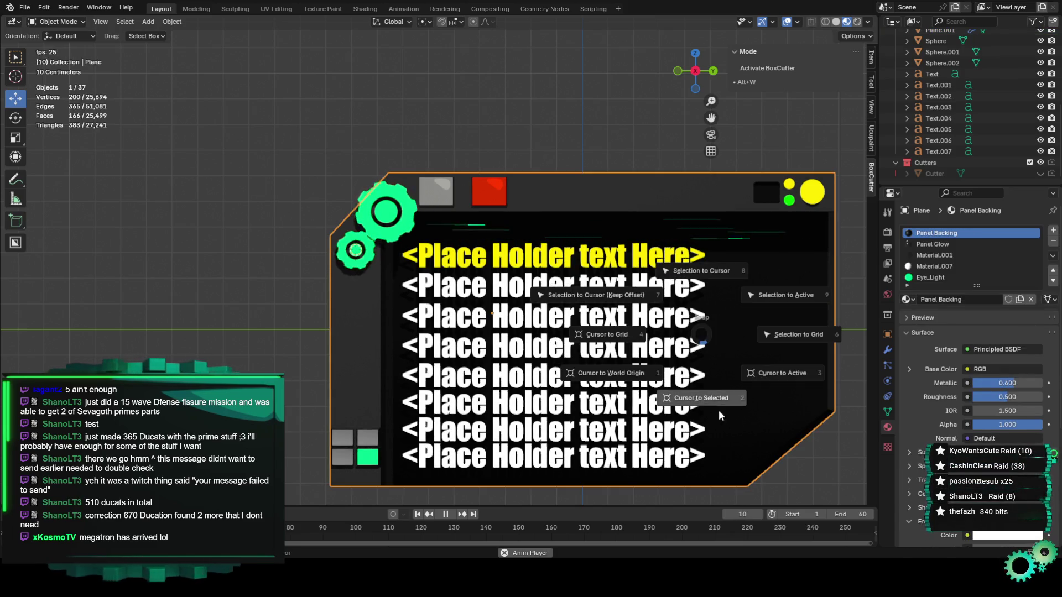
click(707, 431)
click(531, 97)
Reframe the view around the panel and select the small gear's green disc
scroll(536, 171, down, 3)
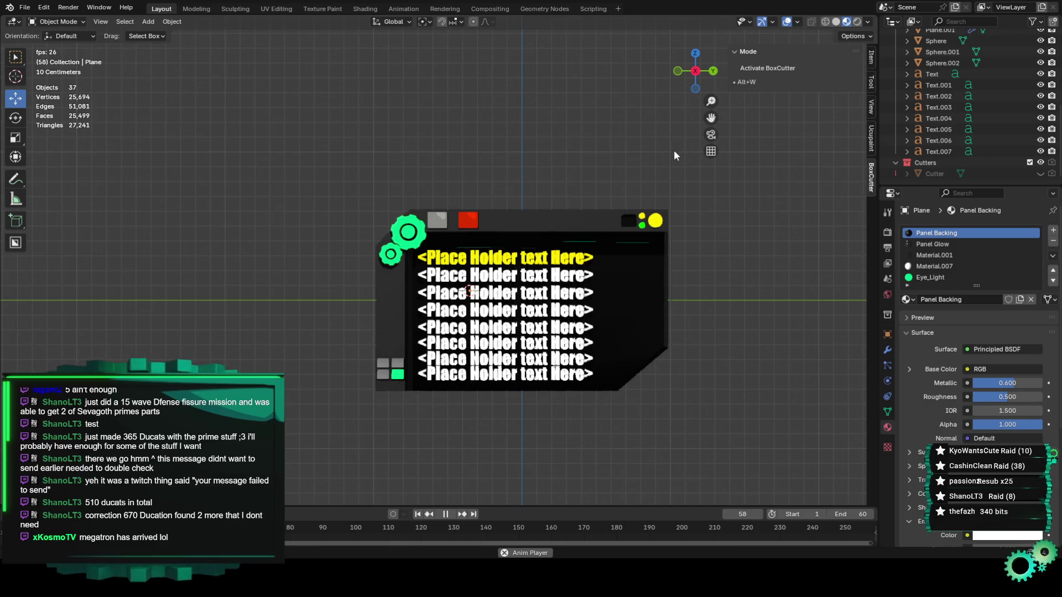
drag(711, 118, 614, 105)
scroll(509, 250, up, 3)
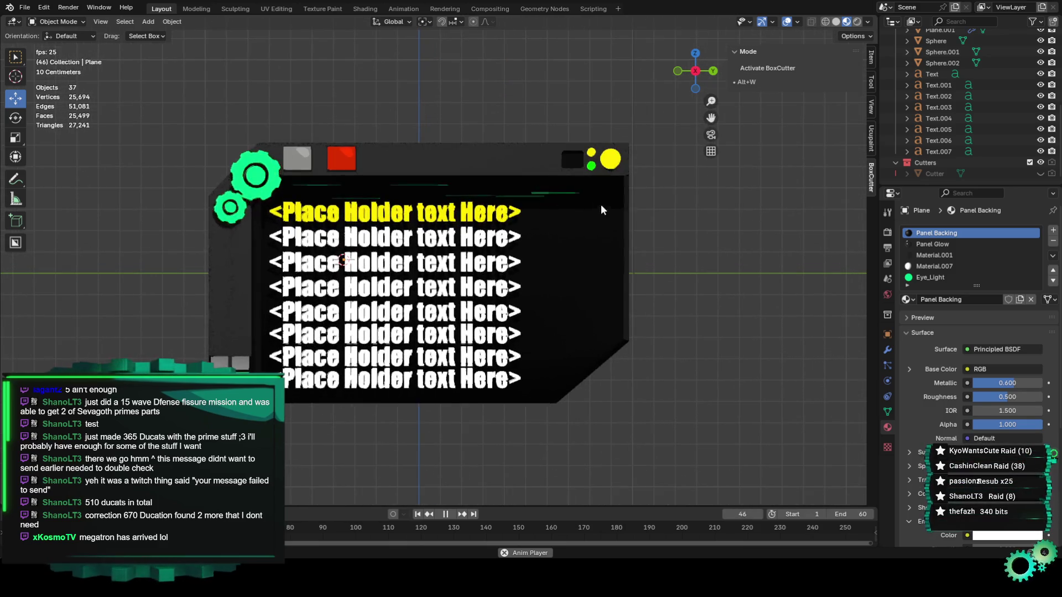
scroll(508, 250, up, 1)
shift+middle_drag(422, 237, 455, 249)
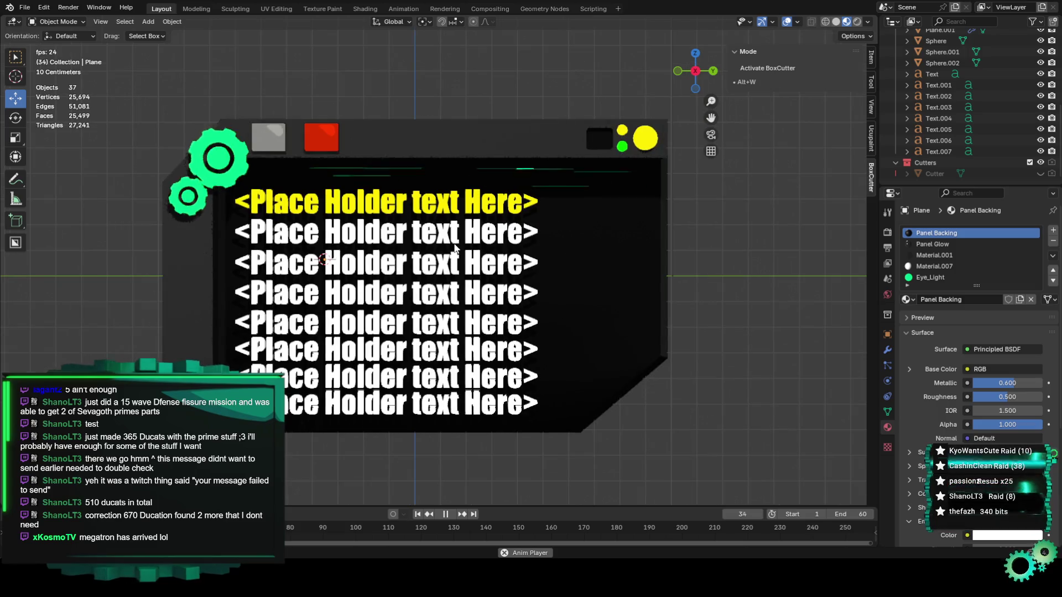
scroll(663, 264, down, 1)
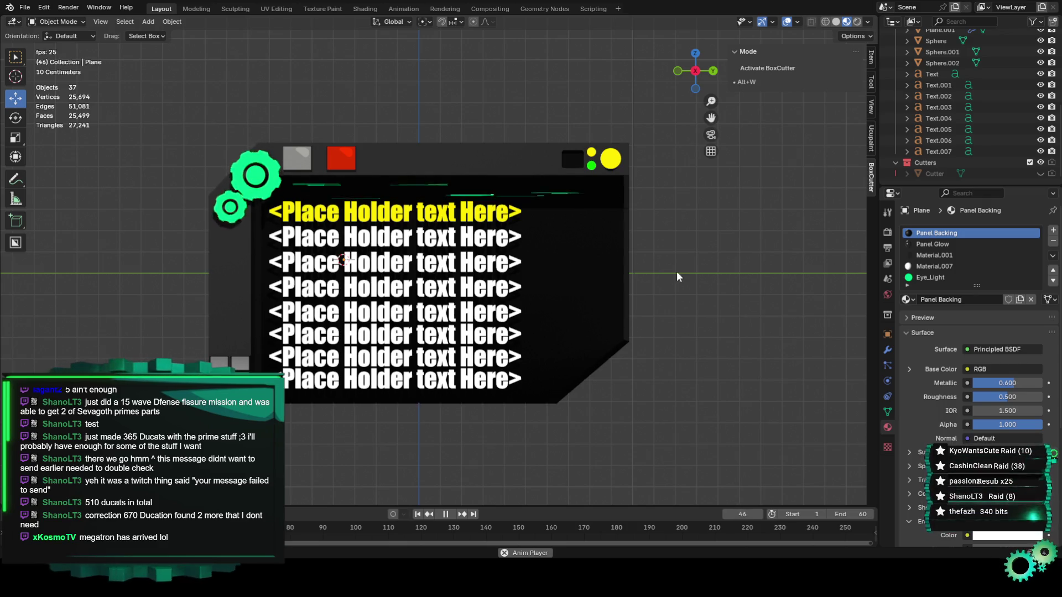
click(230, 207)
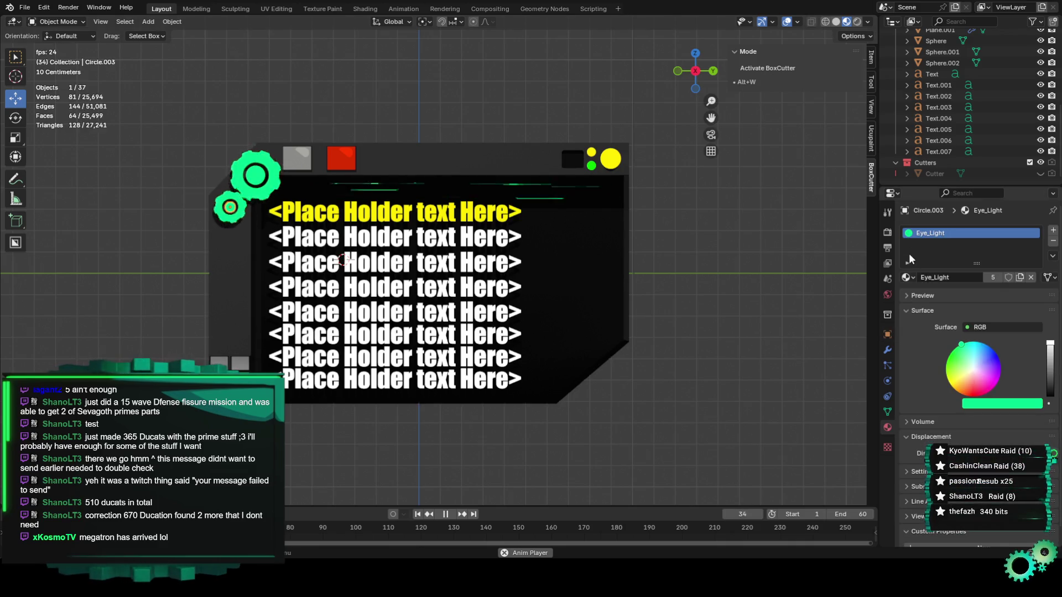
Assign Material.004 to the small gear's disc, and also to the small gear by mistake
click(907, 278)
click(934, 345)
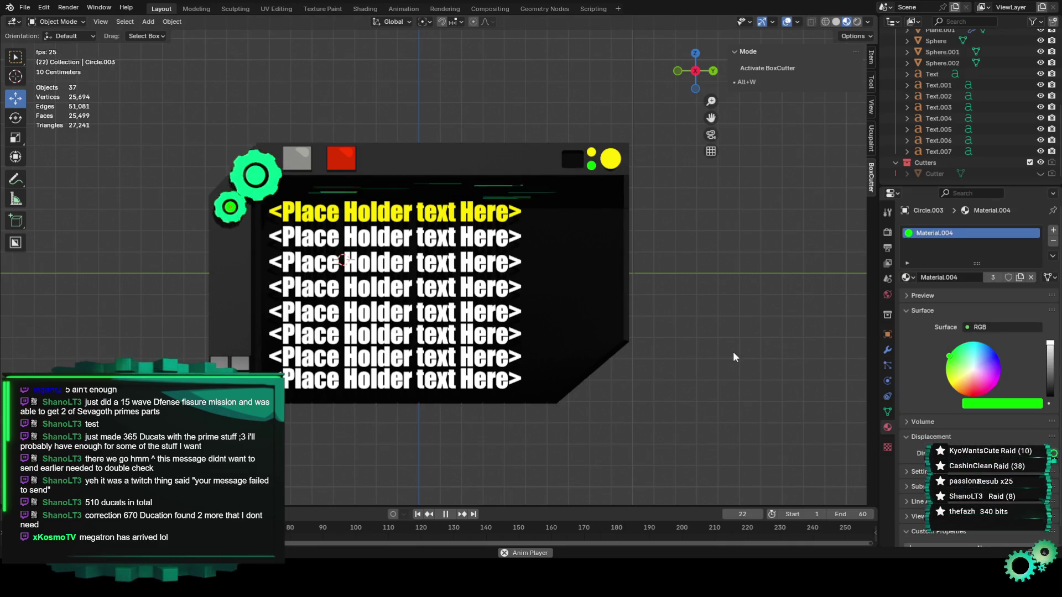
key(ctrl+z)
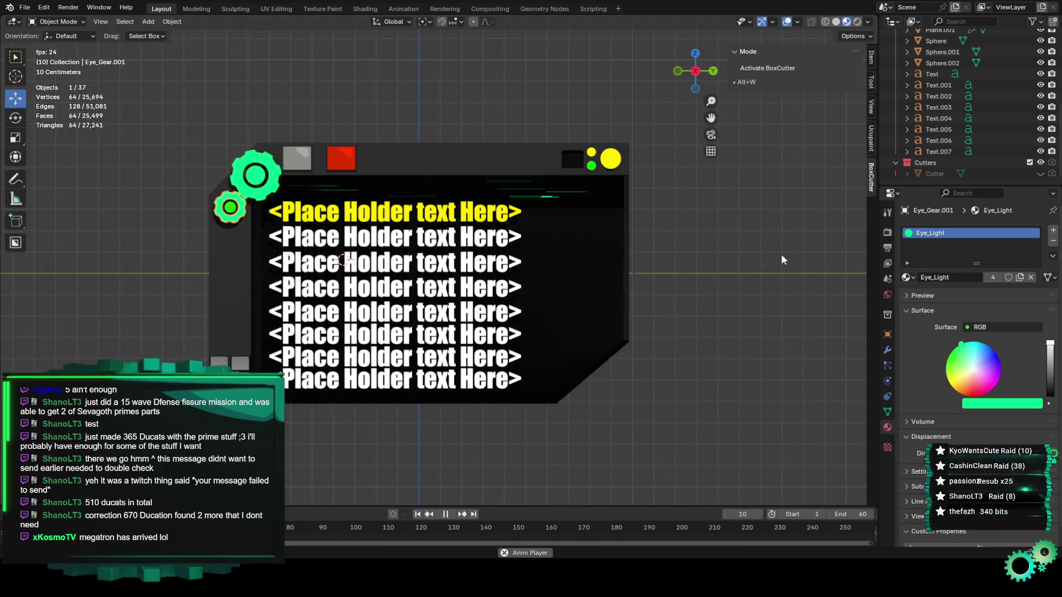
click(909, 278)
click(935, 345)
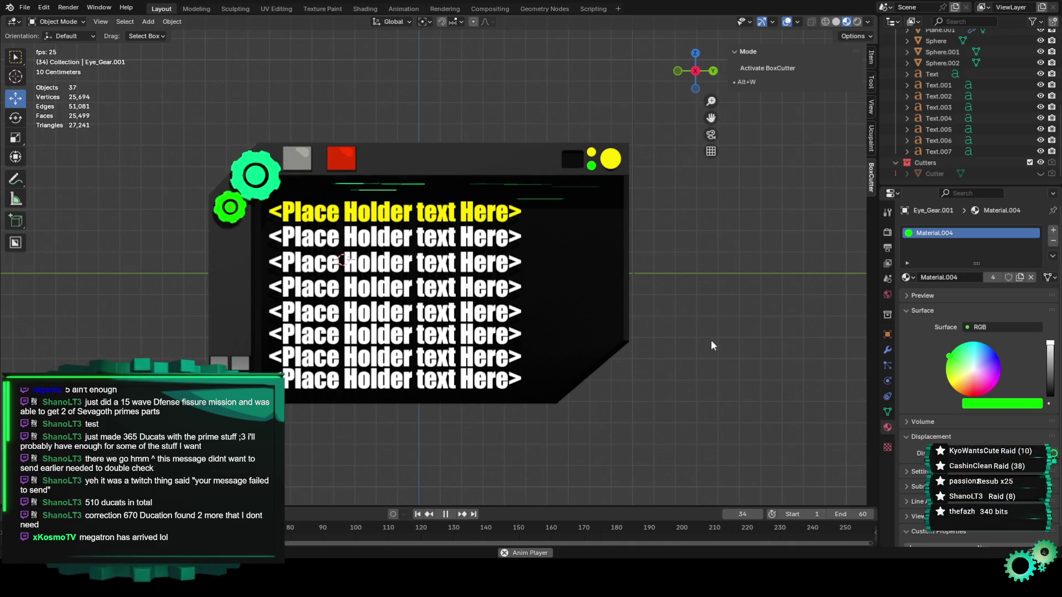
Try Eye_Light_emission on the disc, then undo it and the gear's material change
click(230, 207)
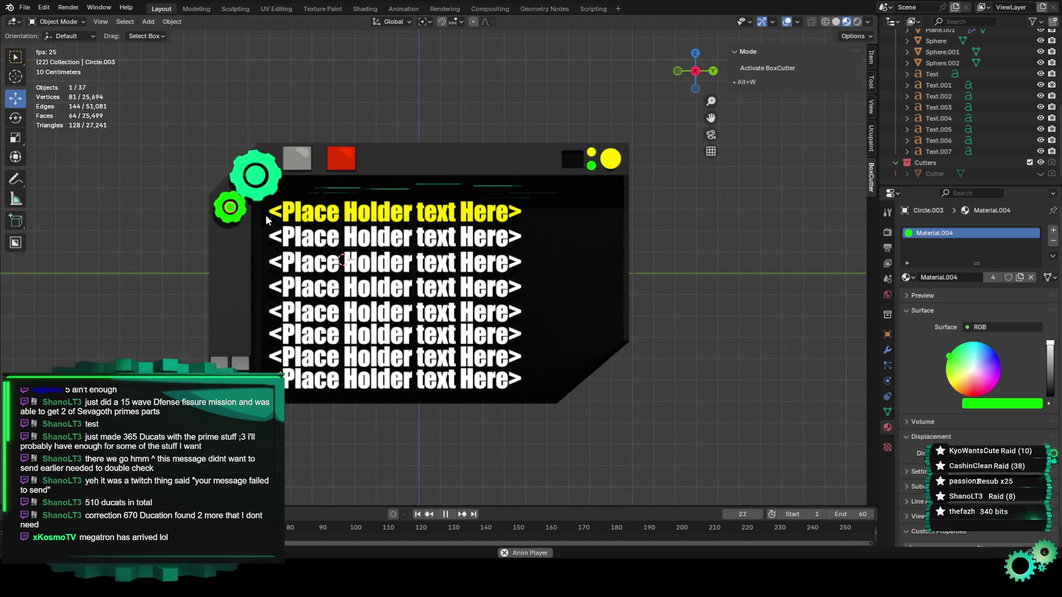
click(905, 277)
click(937, 303)
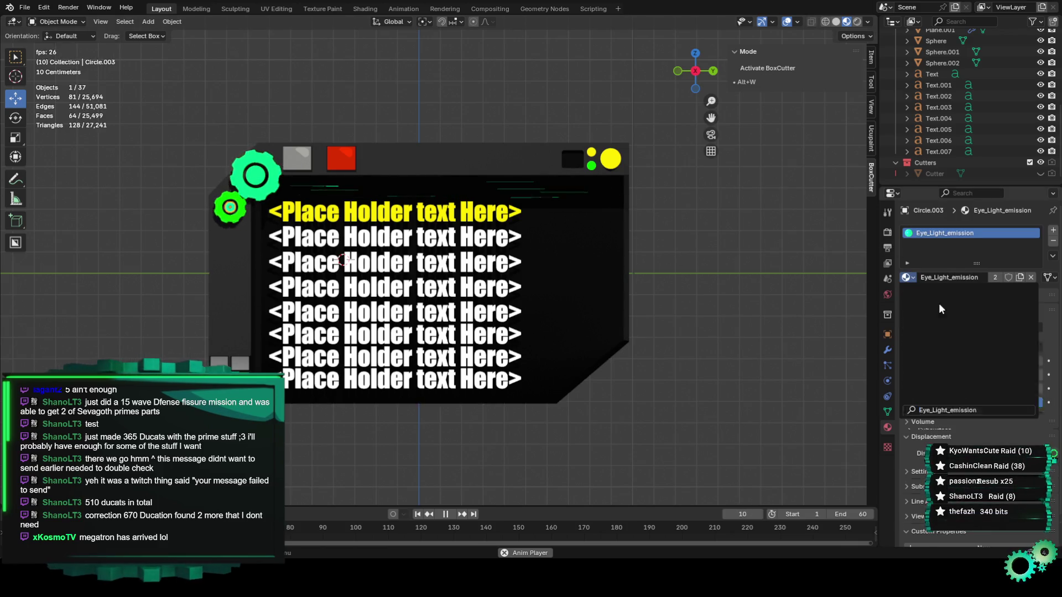
click(763, 332)
key(ctrl+z)
key(ctrl+z)
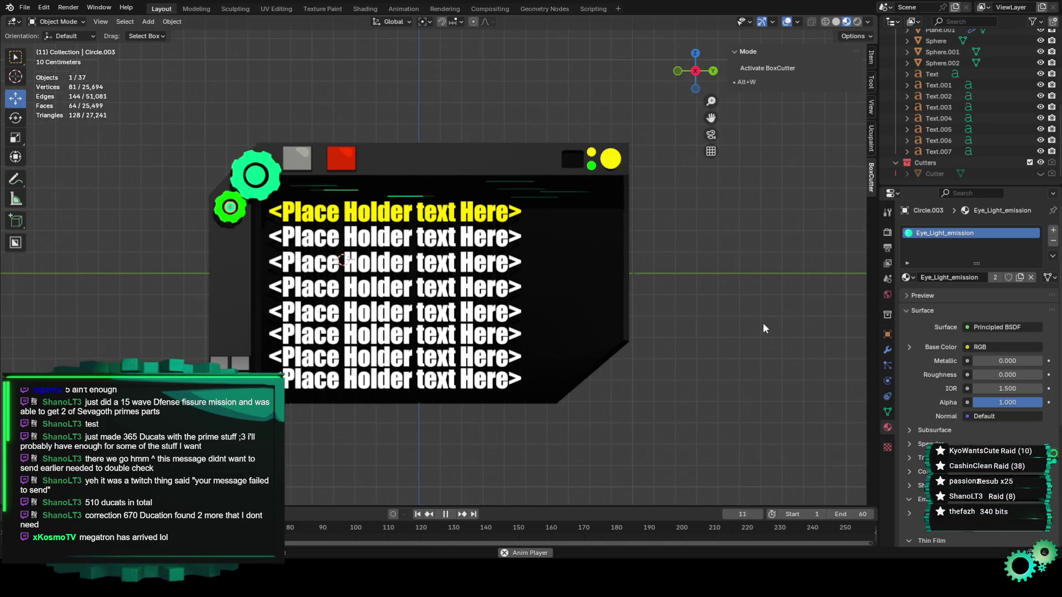
key(ctrl+z)
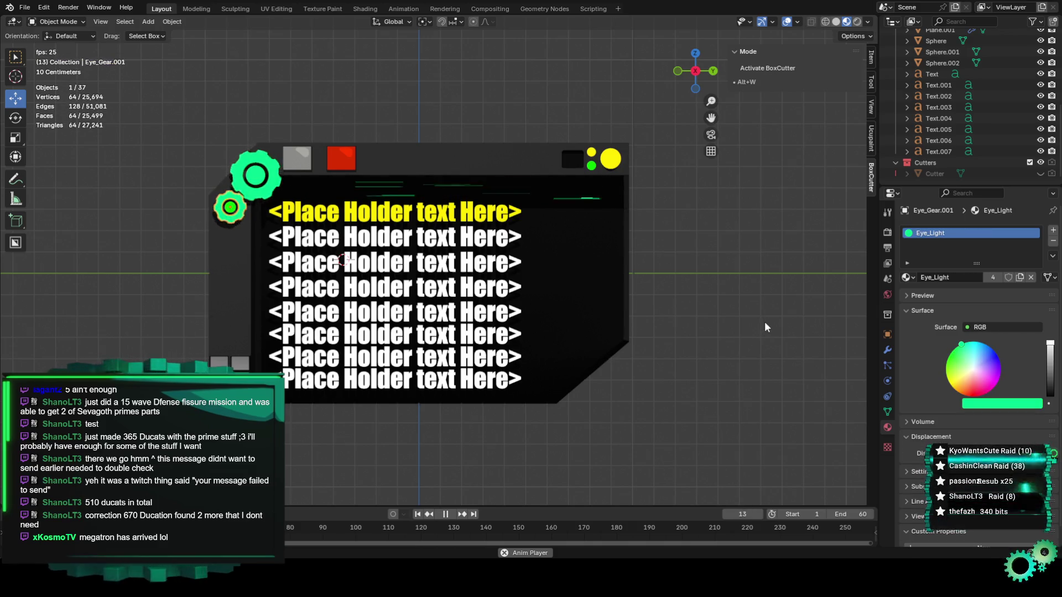
Give the large gear's disc Material.004 and clear the selection
key(ctrl+z)
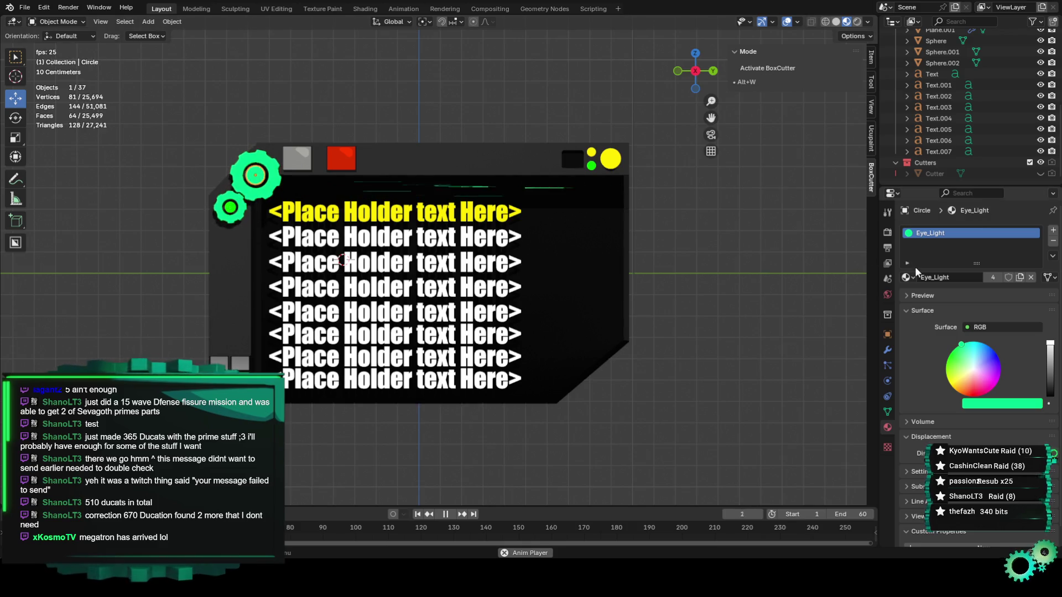
click(911, 274)
click(938, 346)
click(723, 305)
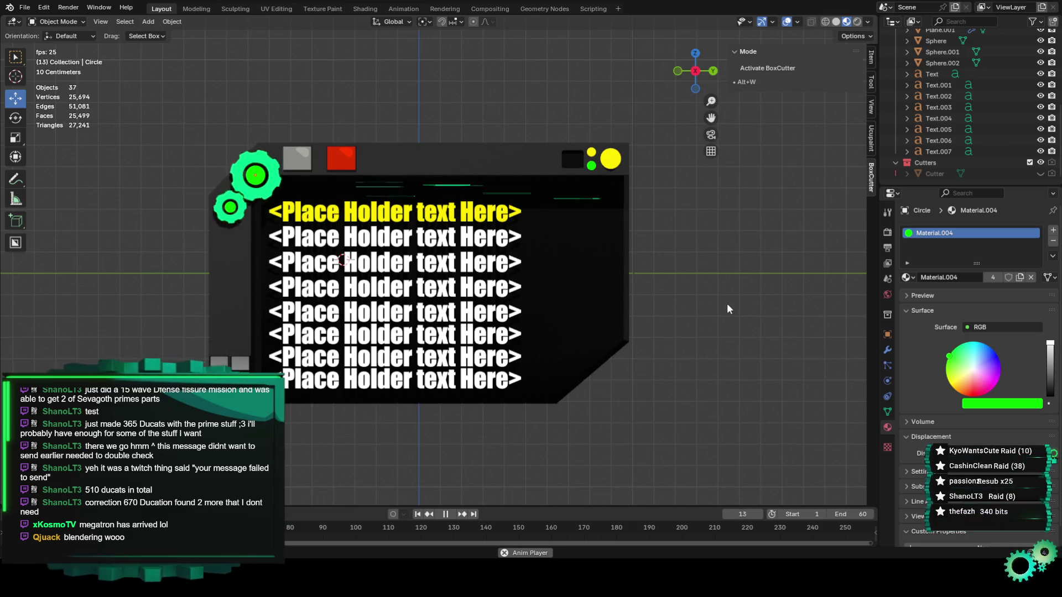
mouse_move(712, 117)
mouse_down()
mouse_move(746, 89)
mouse_move(715, 131)
mouse_up()
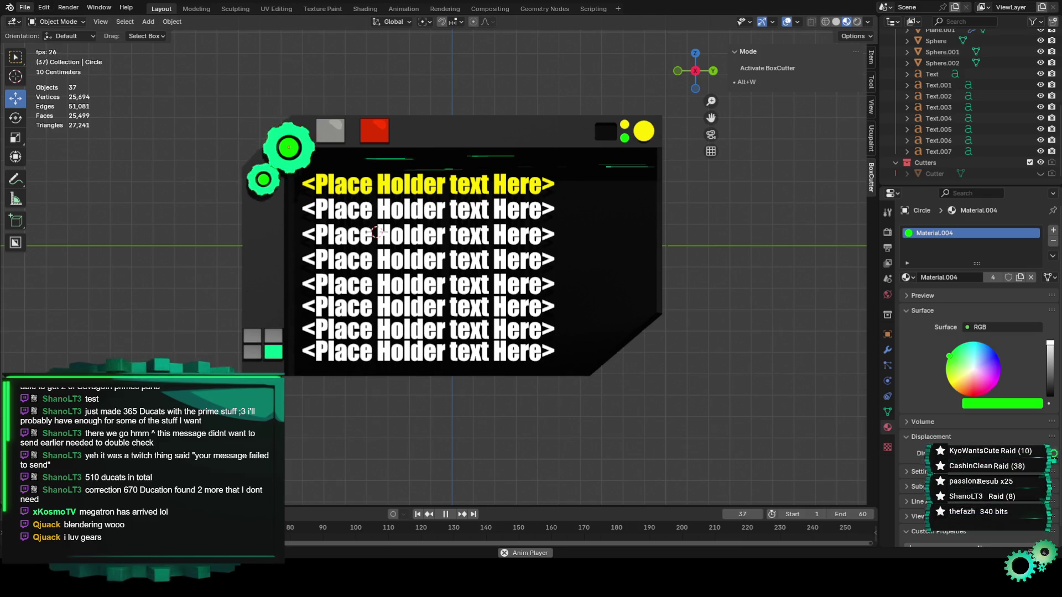
Save the project as Channel Banner Specs5.blend from the File menu
click(24, 7)
click(62, 94)
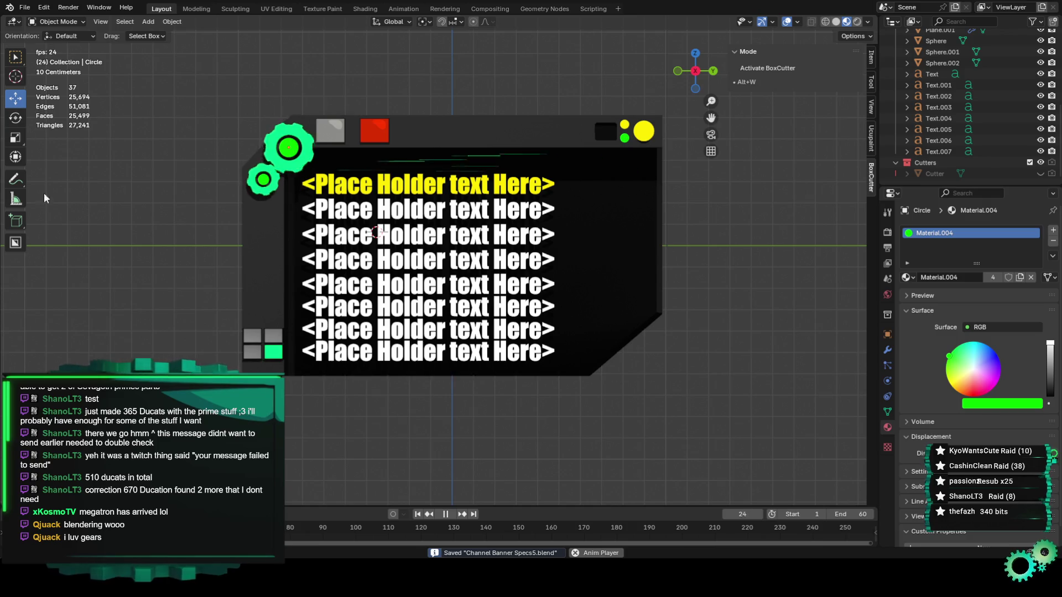